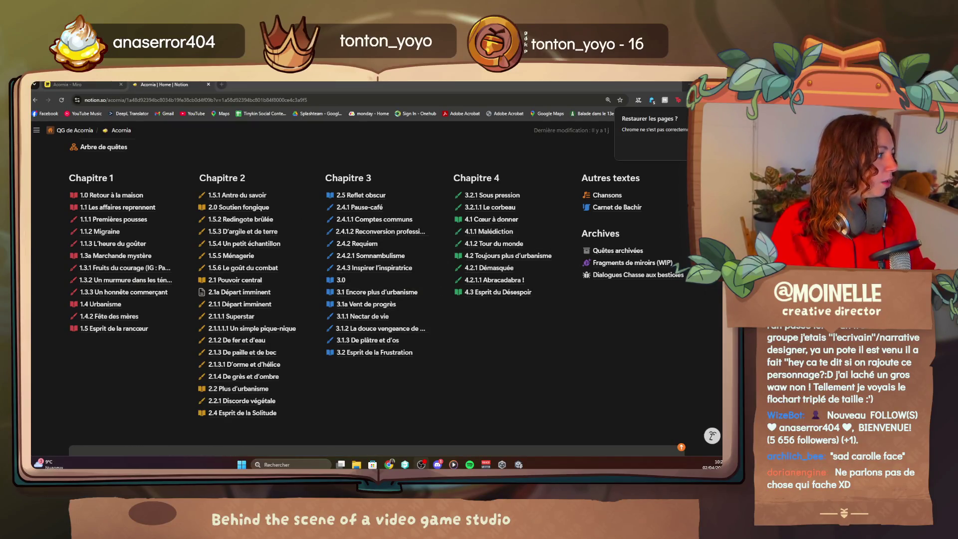
- Dismiss Chrome's restore-pages prompt and open the 4.1.2 Tour du monde quest page from Chapitre 4
{"action": "left_click", "coordinate": [639, 208]}
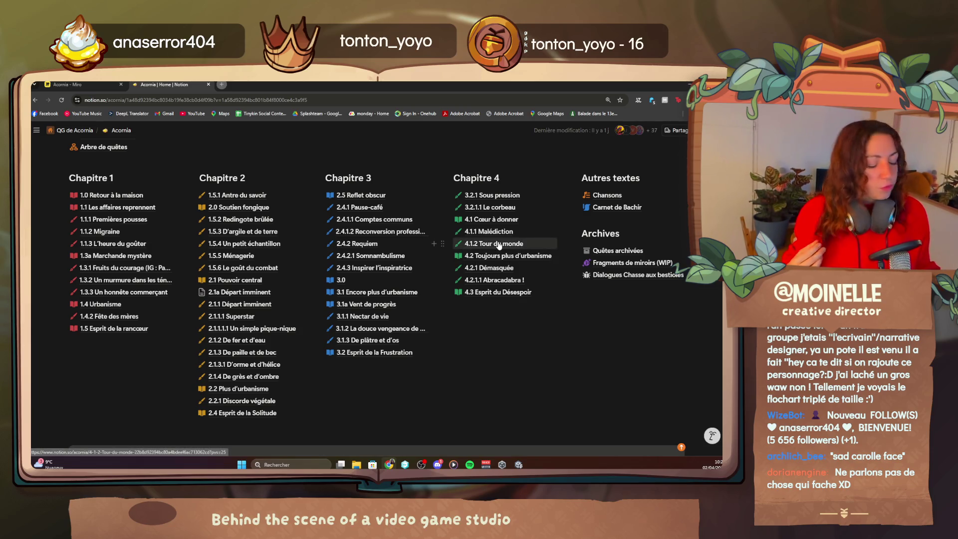
{"action": "mouse_move", "coordinate": [499, 244]}
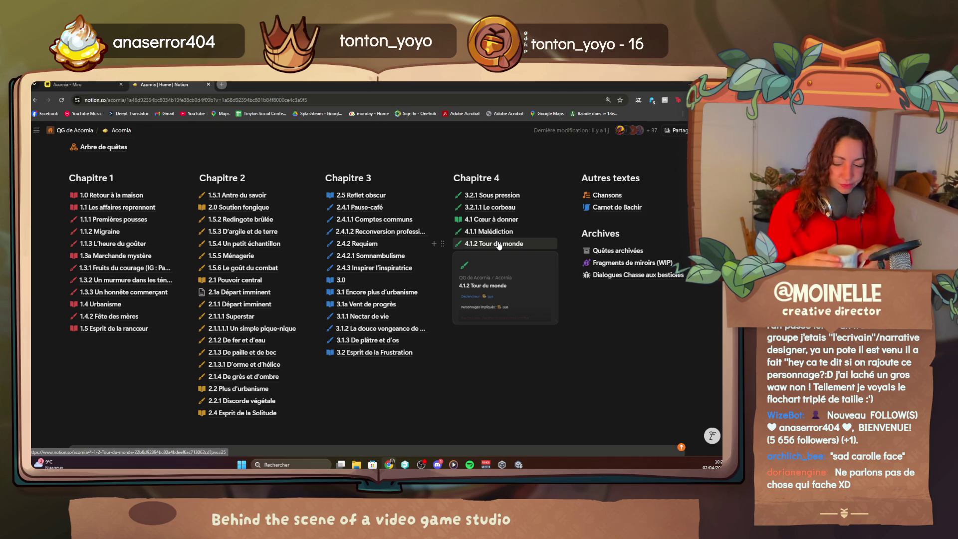
{"action": "left_click", "coordinate": [499, 244]}
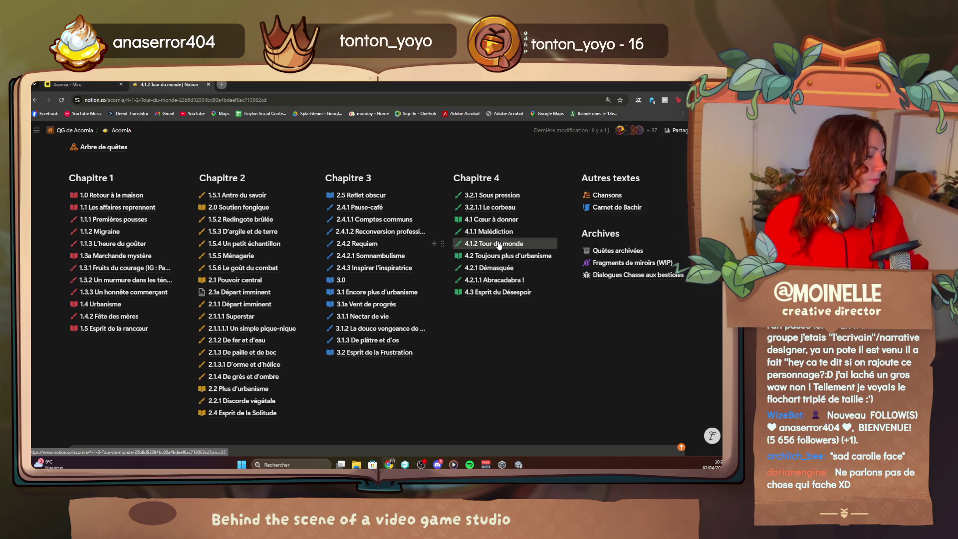
- Scroll through the Tour du monde Objectif dialogue, then go back to the Acornia home page
{"action": "scroll", "coordinate": [343, 315], "scroll_direction": "down", "scroll_amount": 3}
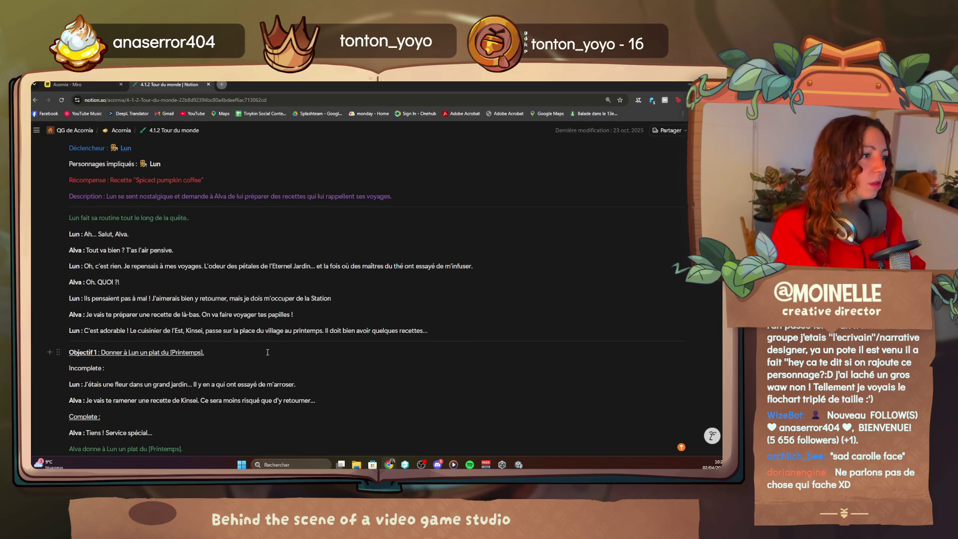
{"action": "scroll", "coordinate": [343, 315], "scroll_direction": "down", "scroll_amount": 5}
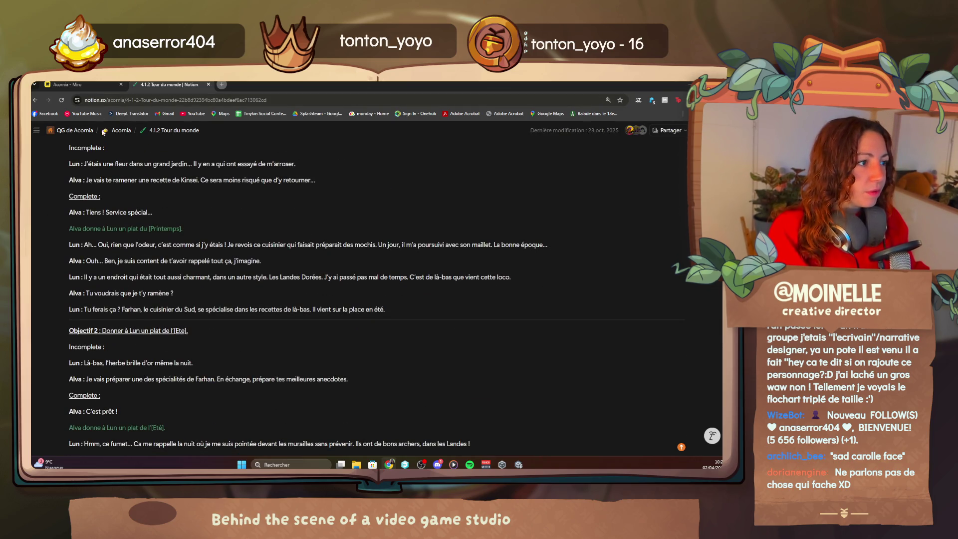
{"action": "left_click", "coordinate": [120, 130]}
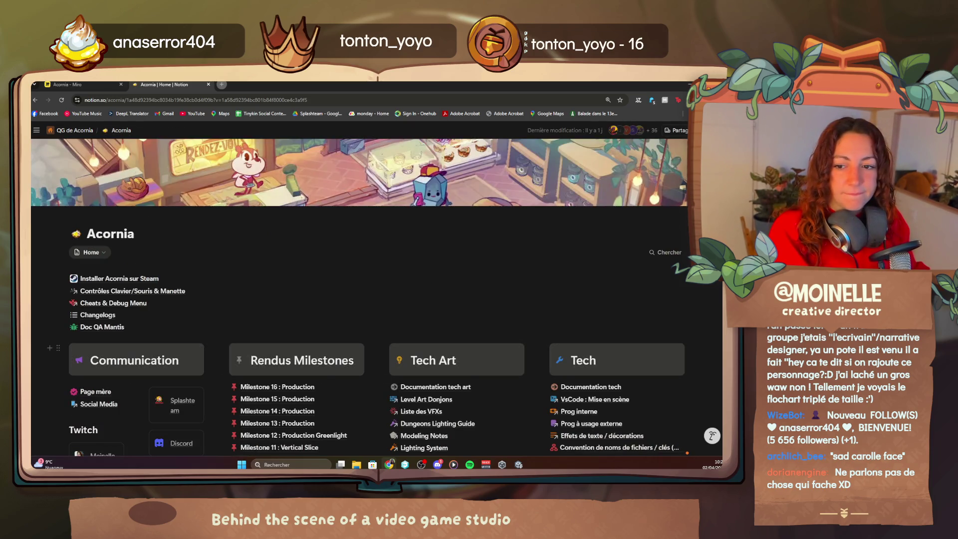
- Scroll down to the Quêtes chapter lists and preview quest links from Chapitre 1 to 4
{"action": "scroll", "coordinate": [486, 303], "scroll_direction": "down", "scroll_amount": 20}
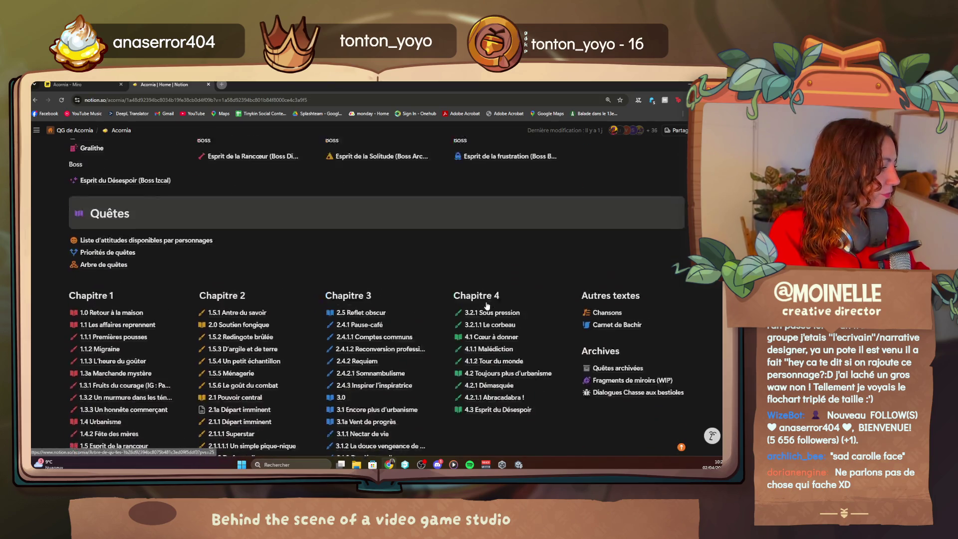
{"action": "scroll", "coordinate": [486, 302], "scroll_direction": "down", "scroll_amount": 3}
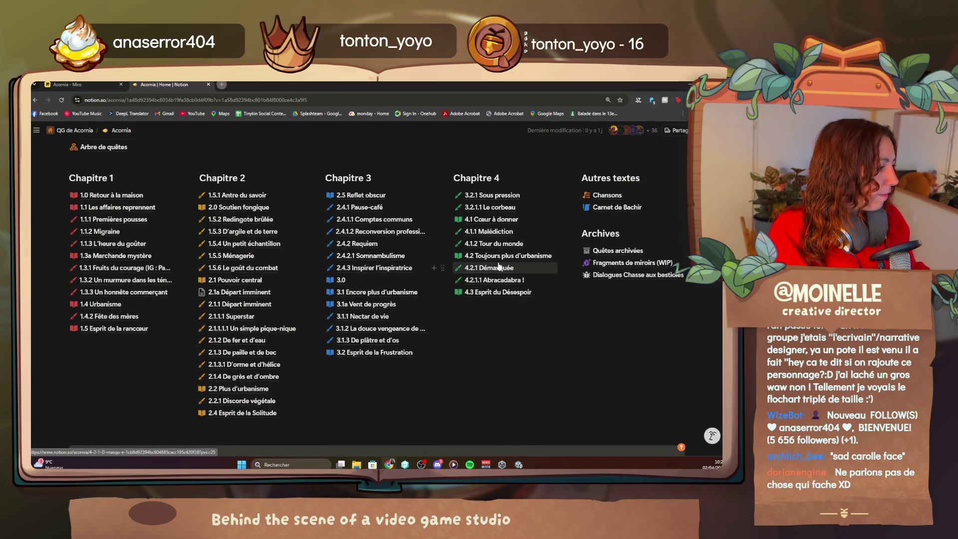
{"action": "mouse_move", "coordinate": [500, 266]}
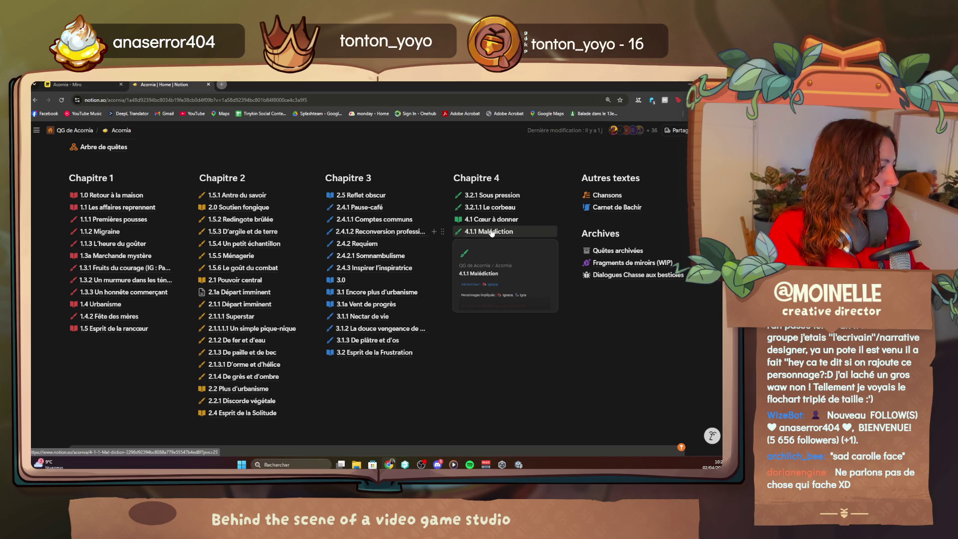
{"action": "mouse_move", "coordinate": [490, 209]}
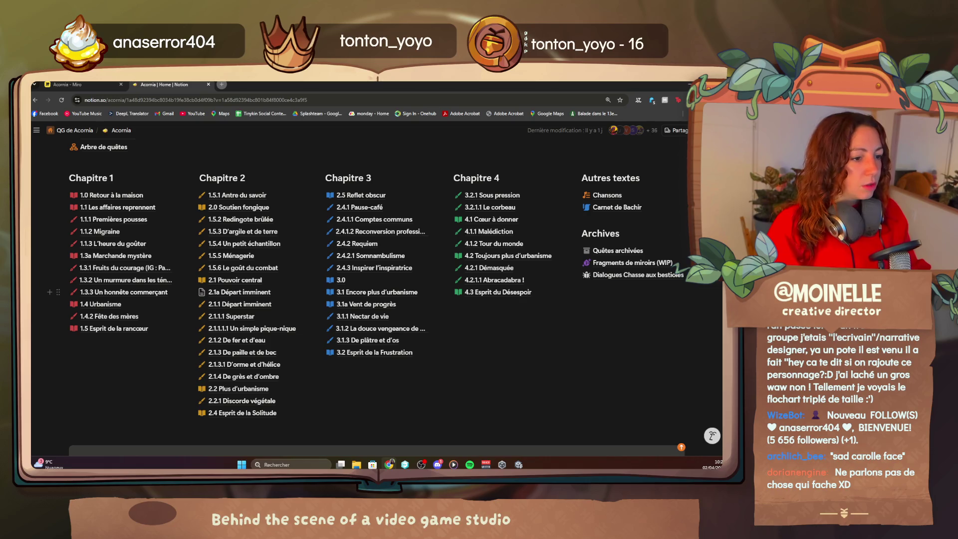
{"action": "mouse_move", "coordinate": [237, 309]}
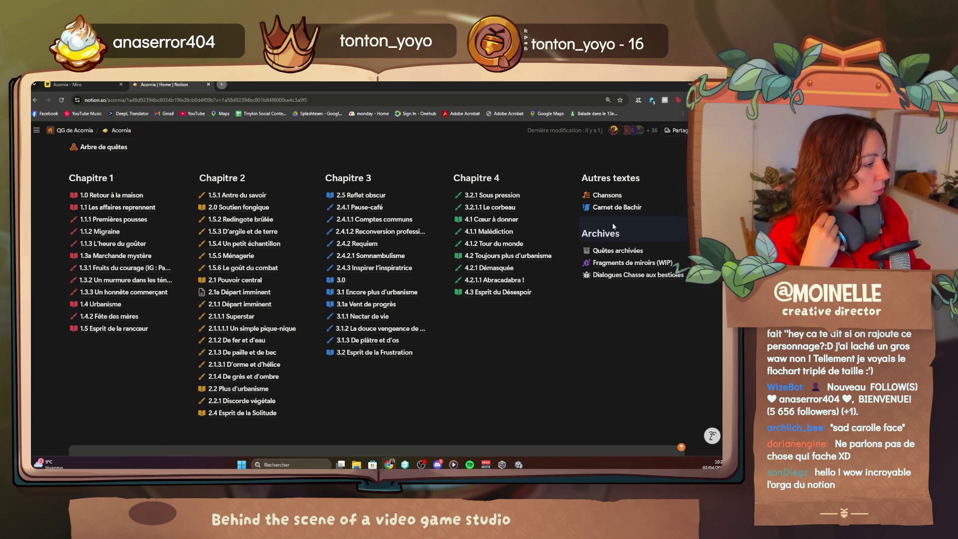
- Switch to the 'Acornia - Miro' board
{"action": "left_click", "coordinate": [111, 83]}
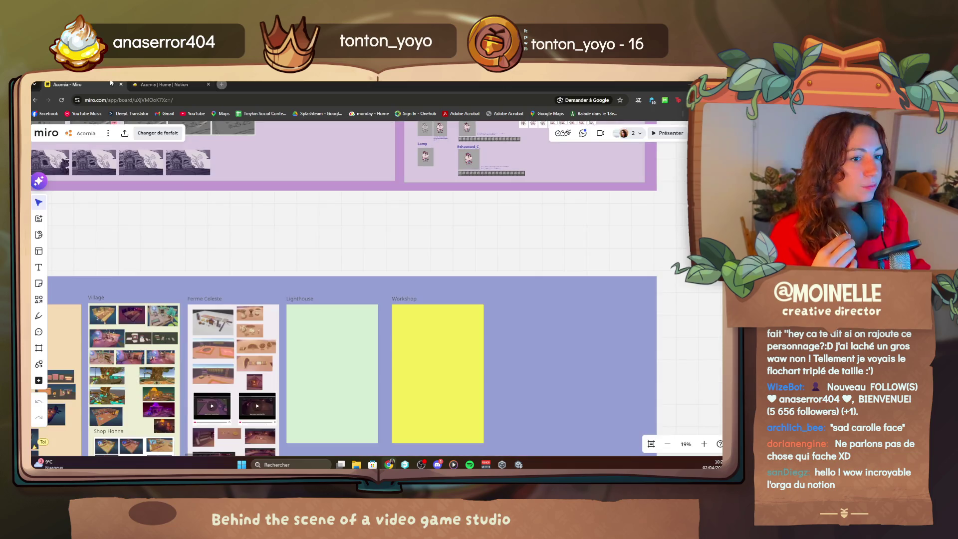
- Zoom out, pan across, and zoom to 25% on the pink frame with the Entrée 1–7 table
{"action": "scroll", "coordinate": [449, 306], "scroll_direction": "down", "scroll_amount": 5}
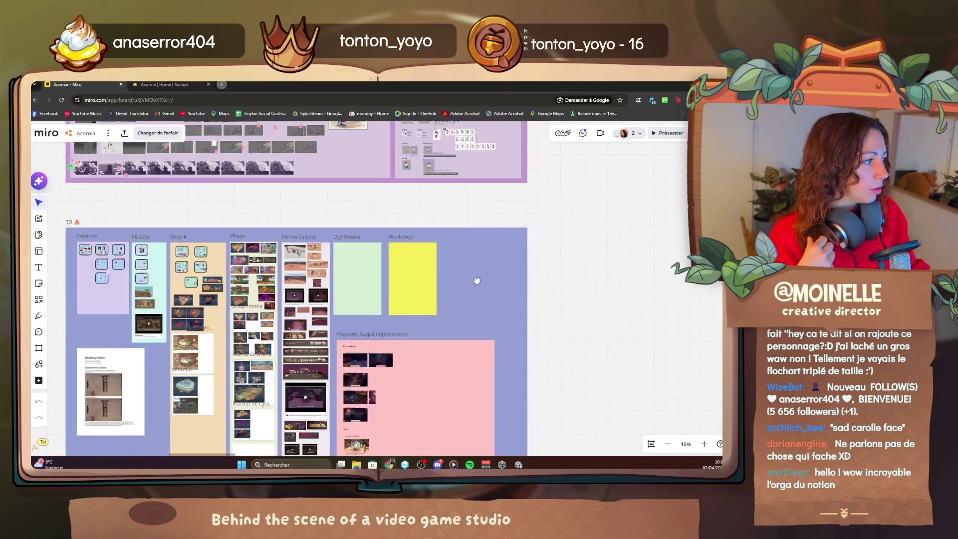
{"action": "scroll", "coordinate": [477, 310], "scroll_direction": "down", "scroll_amount": 10}
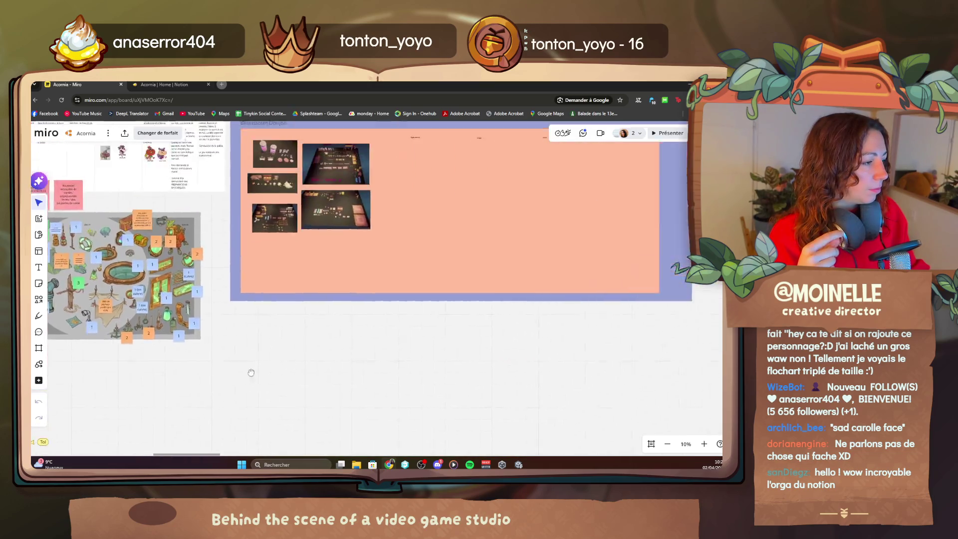
{"action": "scroll", "coordinate": [251, 372], "scroll_direction": "down", "scroll_amount": 3}
{"action": "left_click_drag", "start_coordinate": [199, 324], "coordinate": [521, 316]}
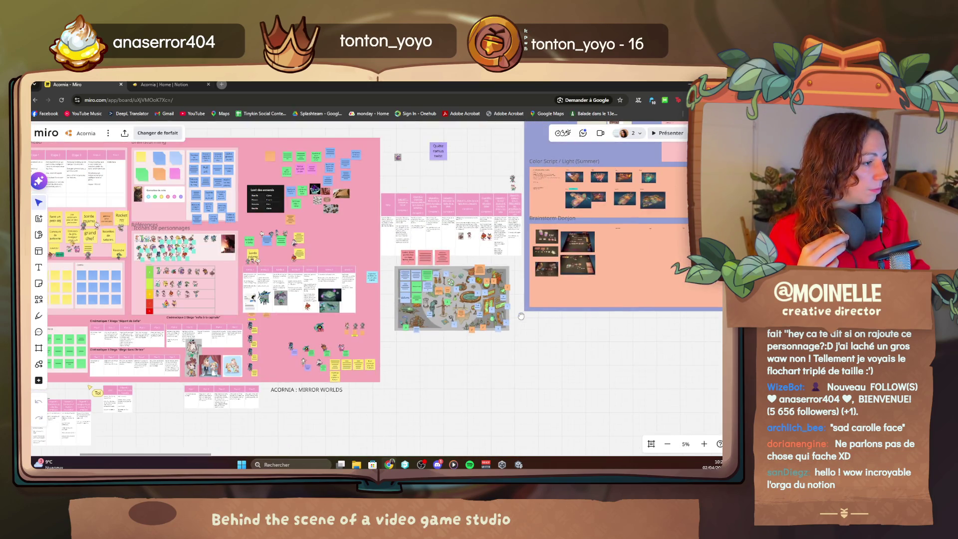
{"action": "scroll", "coordinate": [368, 261], "scroll_direction": "up", "scroll_amount": 4}
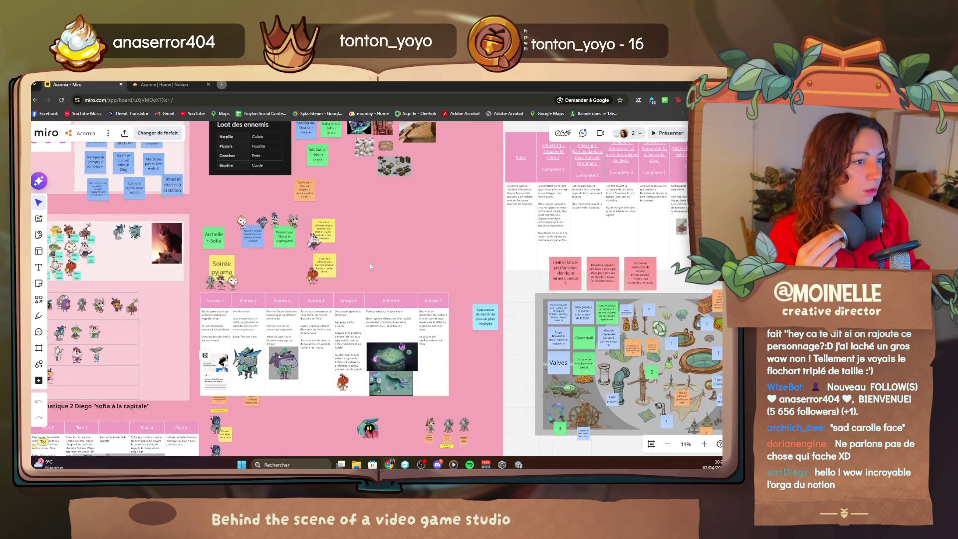
{"action": "scroll", "coordinate": [300, 244], "scroll_direction": "up", "scroll_amount": 2}
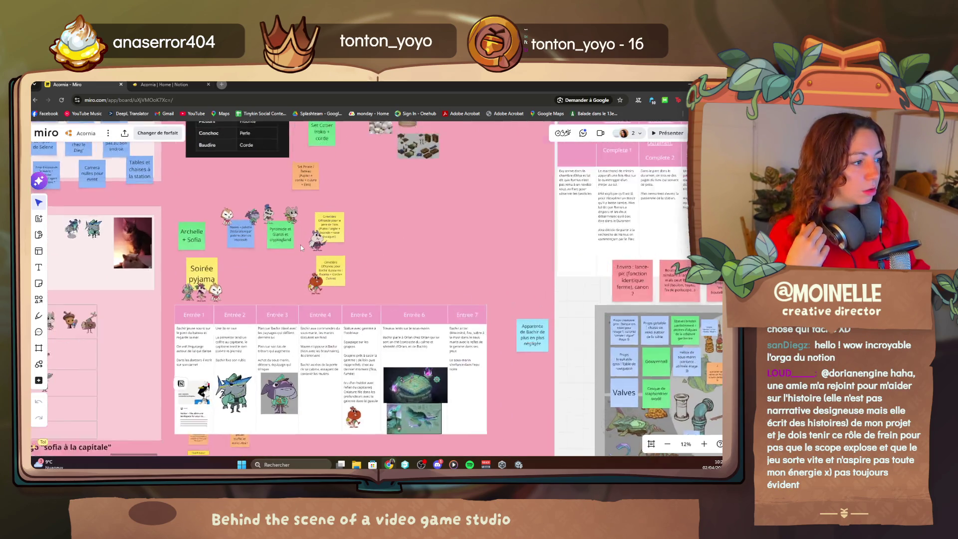
{"action": "scroll", "coordinate": [300, 244], "scroll_direction": "up", "scroll_amount": 2}
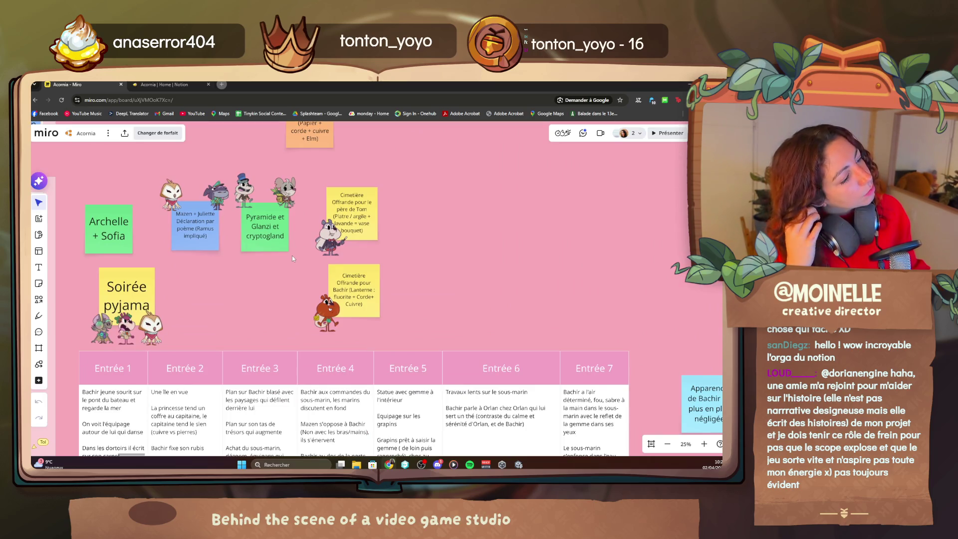
{"action": "mouse_move", "coordinate": [252, 309]}
{"action": "left_mouse_down"}
{"action": "mouse_move", "coordinate": [265, 195]}
{"action": "mouse_move", "coordinate": [319, 233]}
{"action": "left_mouse_up"}
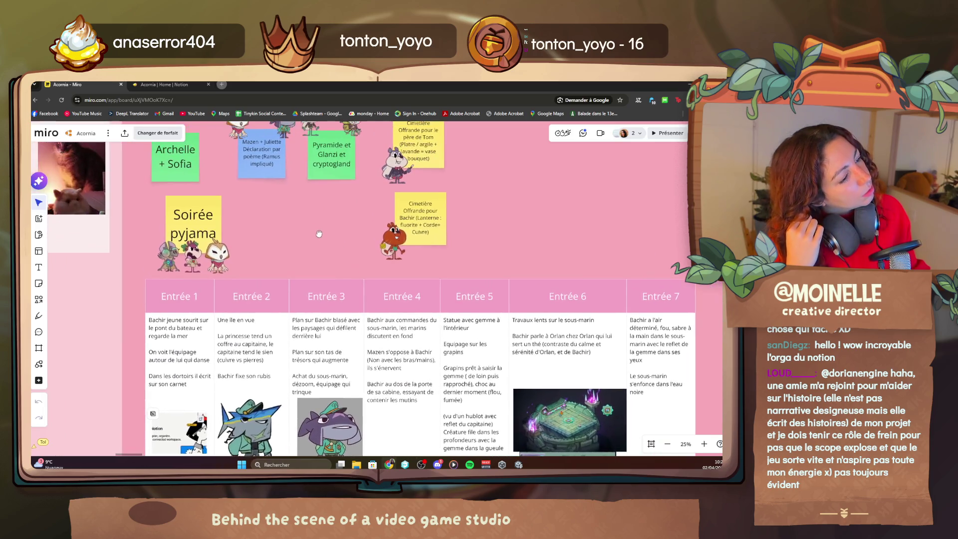
{"action": "scroll", "coordinate": [318, 234], "scroll_direction": "down", "scroll_amount": 3}
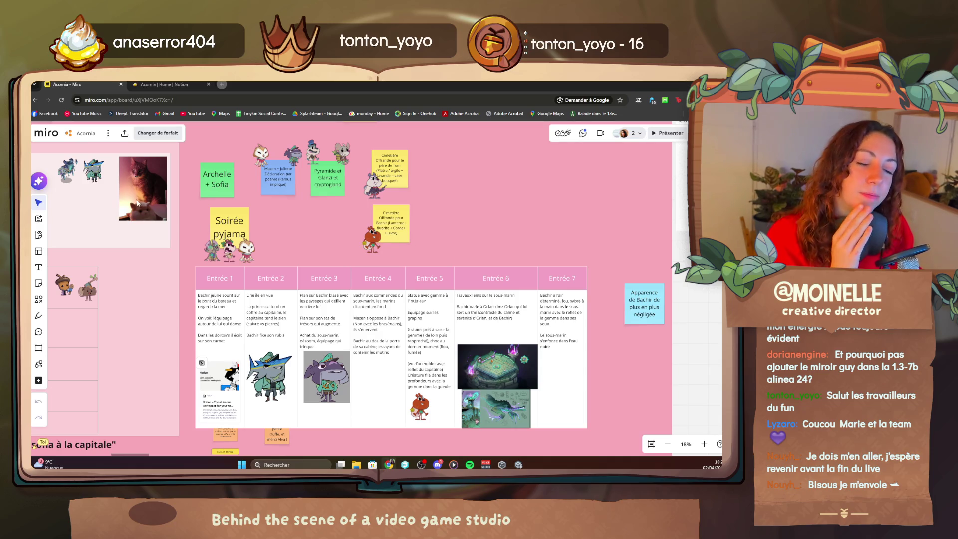
- Check the area below the Entrée table, then switch to the Acornia home page in Notion
{"action": "scroll", "coordinate": [254, 235], "scroll_direction": "down", "scroll_amount": 3}
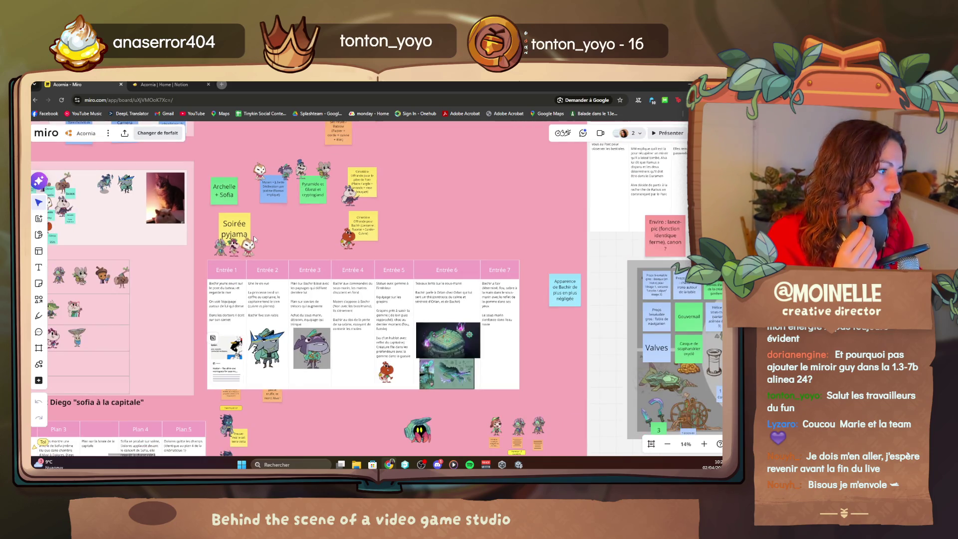
{"action": "left_click_drag", "start_coordinate": [253, 236], "coordinate": [290, 92]}
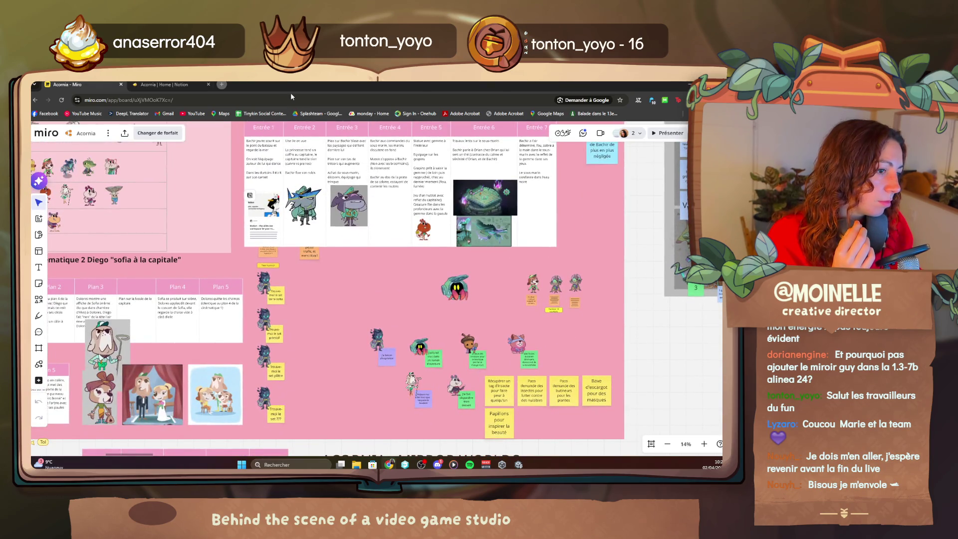
{"action": "scroll", "coordinate": [473, 283], "scroll_direction": "up", "scroll_amount": 2}
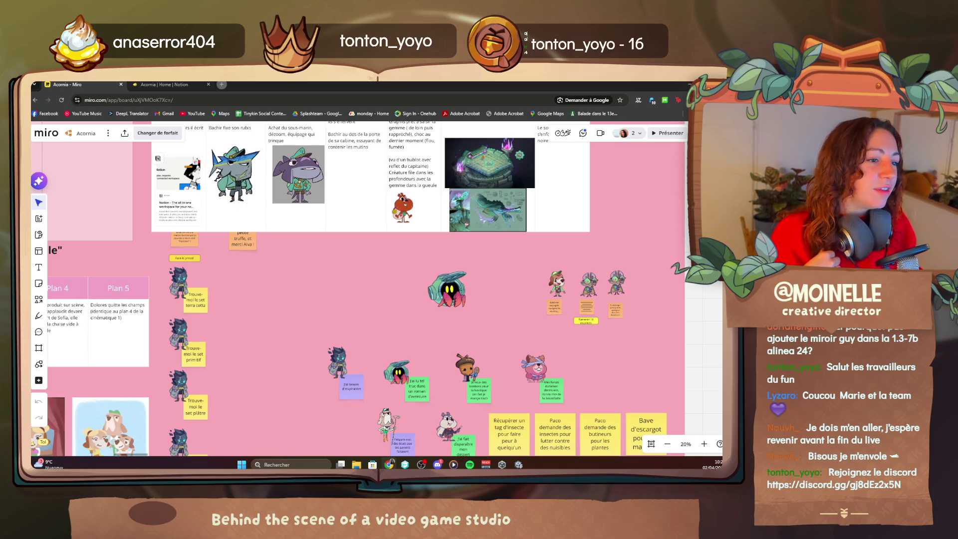
{"action": "left_click", "coordinate": [149, 84]}
- Scroll through the Notion Acornia page sections, then return to the Acornia board in Miro
{"action": "scroll", "coordinate": [282, 305], "scroll_direction": "up", "scroll_amount": 10}
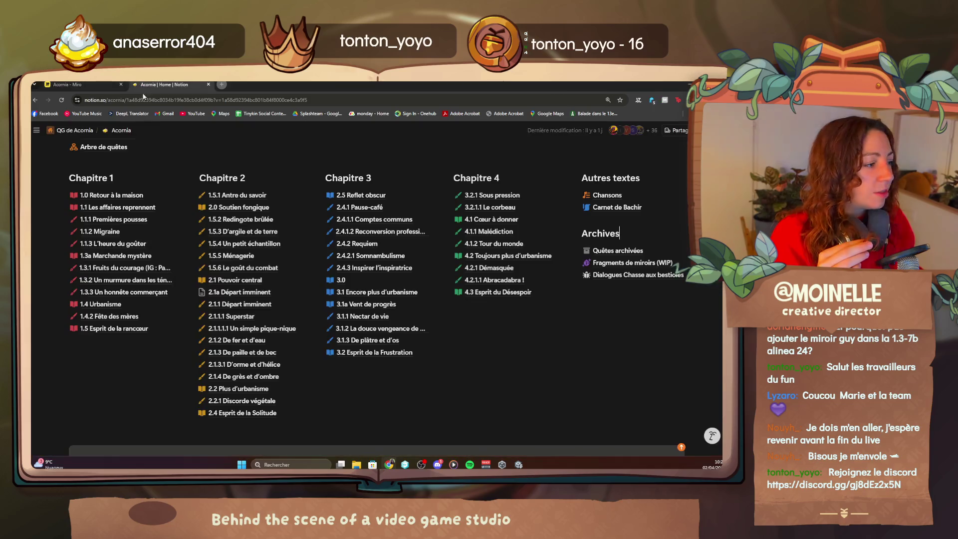
{"action": "scroll", "coordinate": [283, 303], "scroll_direction": "down", "scroll_amount": 15}
{"action": "scroll", "coordinate": [282, 302], "scroll_direction": "up", "scroll_amount": 6}
{"action": "left_click", "coordinate": [83, 88]}
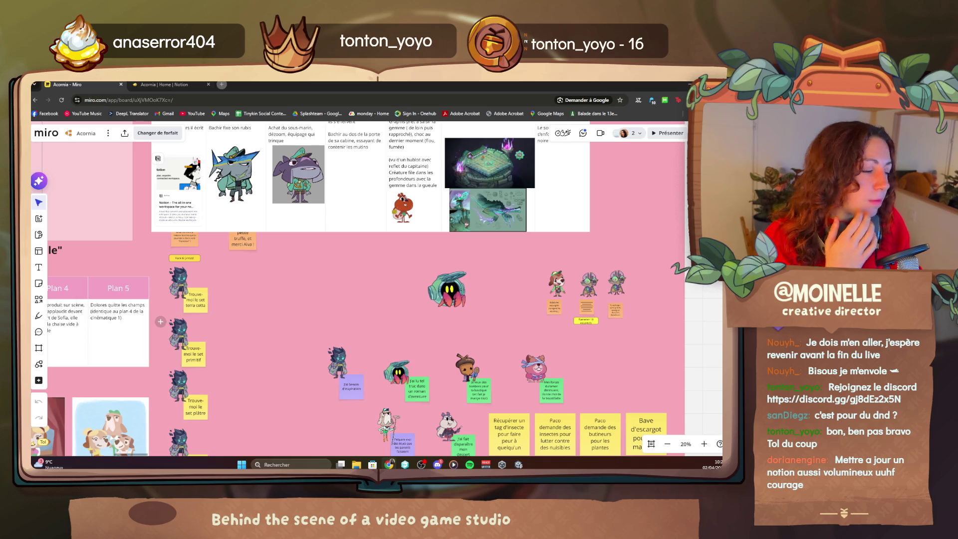
- Pan and zoom the board until the S-to-D tier list and Entrée cinematic tables show
{"action": "mouse_move", "coordinate": [514, 368]}
{"action": "left_mouse_down"}
{"action": "mouse_move", "coordinate": [477, 238]}
{"action": "mouse_move", "coordinate": [484, 215]}
{"action": "mouse_move", "coordinate": [497, 352]}
{"action": "left_mouse_up"}
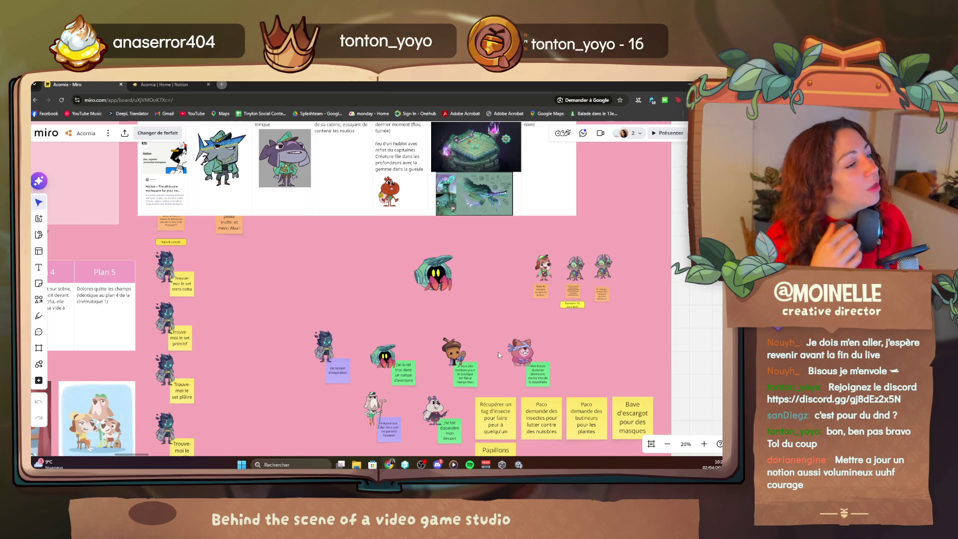
{"action": "scroll", "coordinate": [497, 351], "scroll_direction": "down", "scroll_amount": 2}
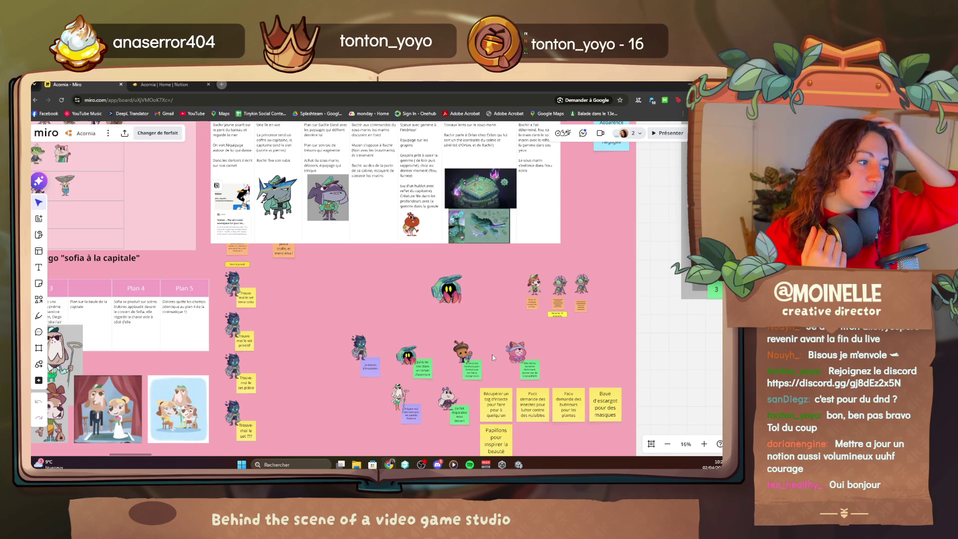
{"action": "mouse_move", "coordinate": [133, 228]}
{"action": "left_mouse_down"}
{"action": "mouse_move", "coordinate": [240, 251]}
{"action": "mouse_move", "coordinate": [349, 330]}
{"action": "left_mouse_up"}
{"action": "scroll", "coordinate": [262, 268], "scroll_direction": "up", "scroll_amount": 3}
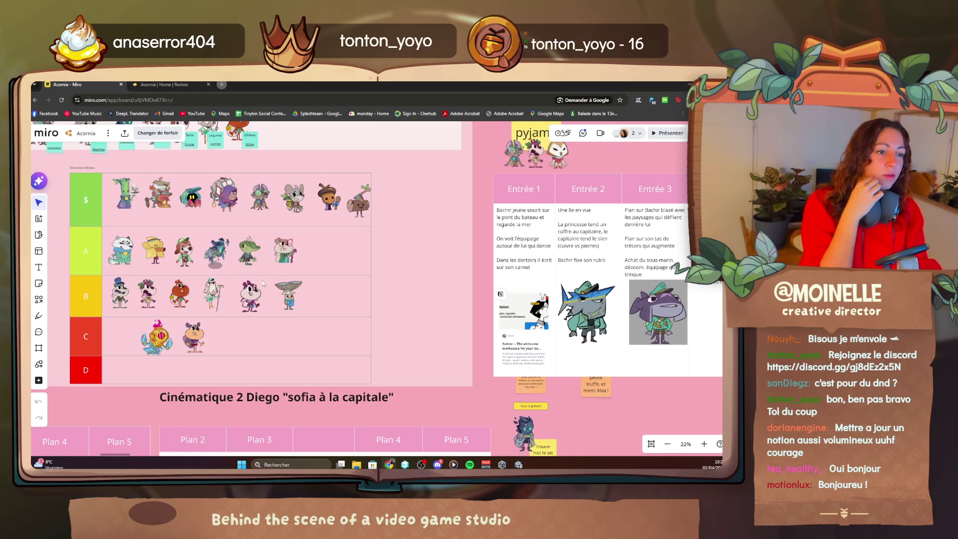
{"action": "scroll", "coordinate": [262, 268], "scroll_direction": "up", "scroll_amount": 2}
- Pan and zoom so the full S–D character tier list fills the view
{"action": "left_click_drag", "start_coordinate": [242, 197], "coordinate": [351, 220]}
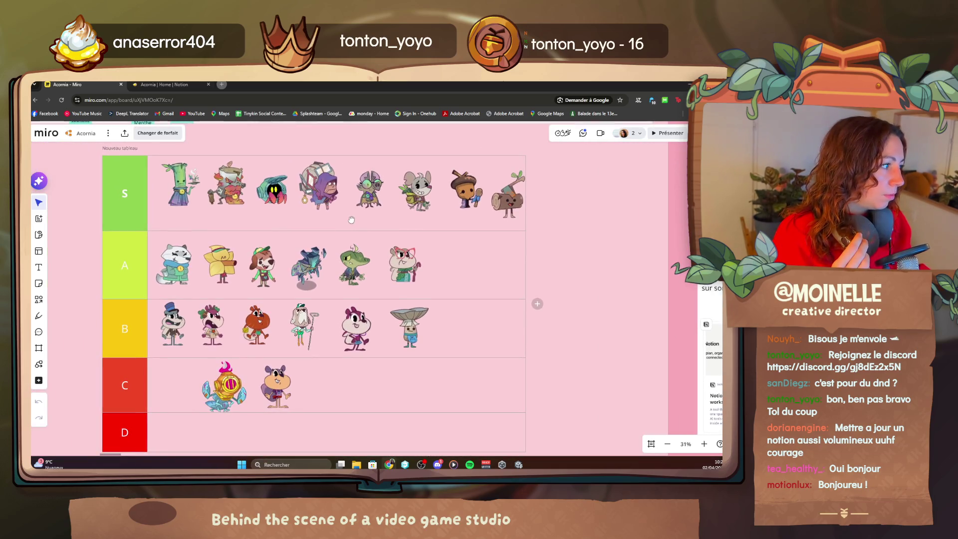
{"action": "scroll", "coordinate": [351, 219], "scroll_direction": "up", "scroll_amount": 3}
{"action": "left_click_drag", "start_coordinate": [325, 232], "coordinate": [373, 232]}
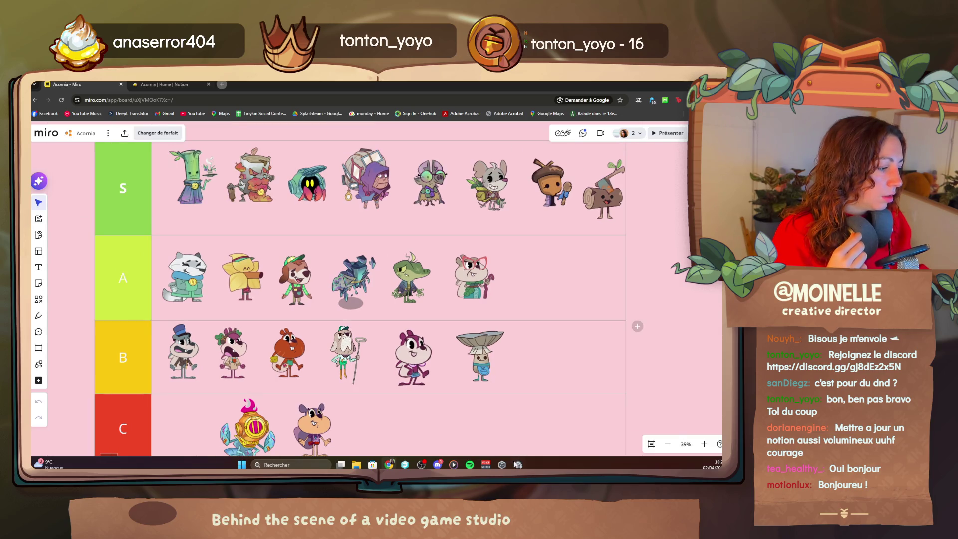
{"action": "mouse_move", "coordinate": [518, 464]}
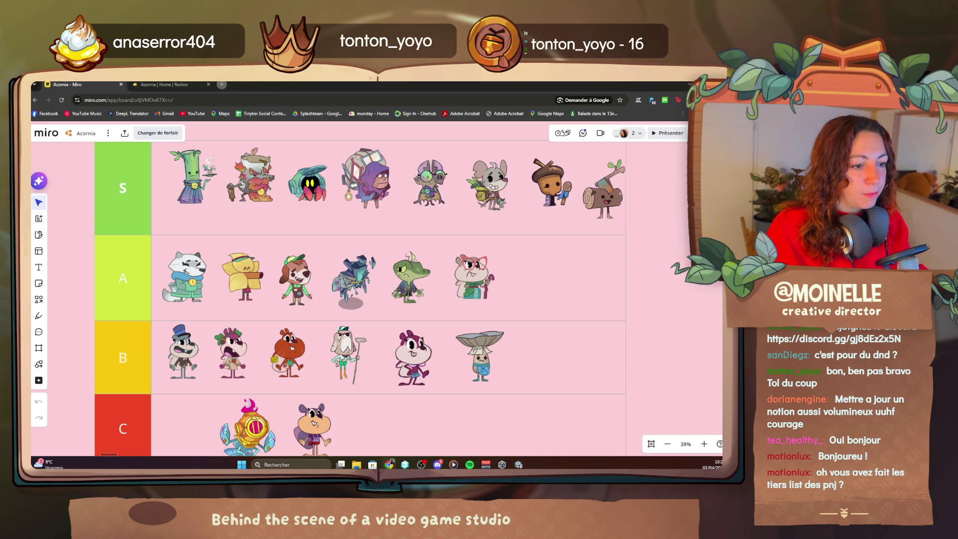
{"action": "scroll", "coordinate": [287, 217], "scroll_direction": "down", "scroll_amount": 3}
{"action": "scroll", "coordinate": [287, 217], "scroll_direction": "up", "scroll_amount": 2}
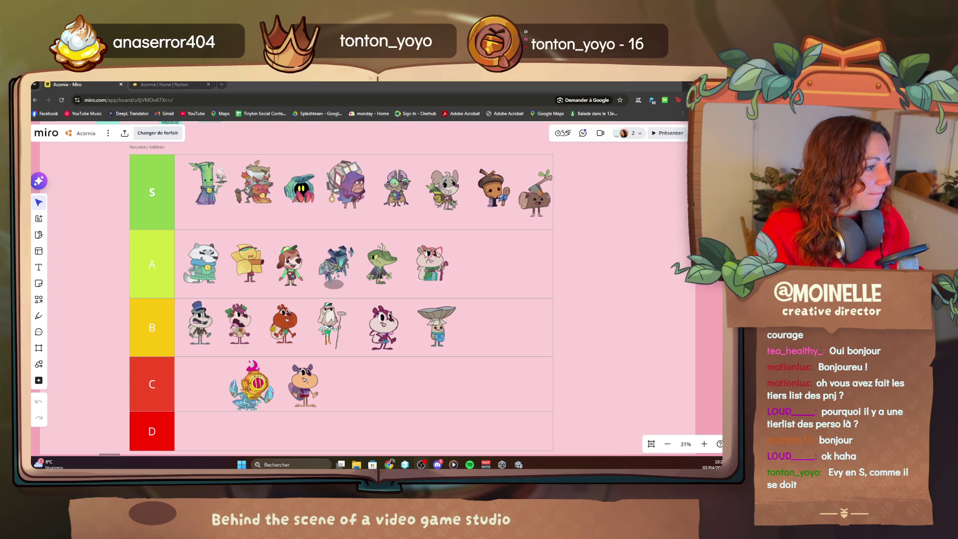
{"action": "scroll", "coordinate": [75, 380], "scroll_direction": "down", "scroll_amount": 5}
- Zoom toward the Intro/Objectif table, then switch to the Park_02.psd illustration in Photoshop
{"action": "scroll", "coordinate": [75, 380], "scroll_direction": "up", "scroll_amount": 4}
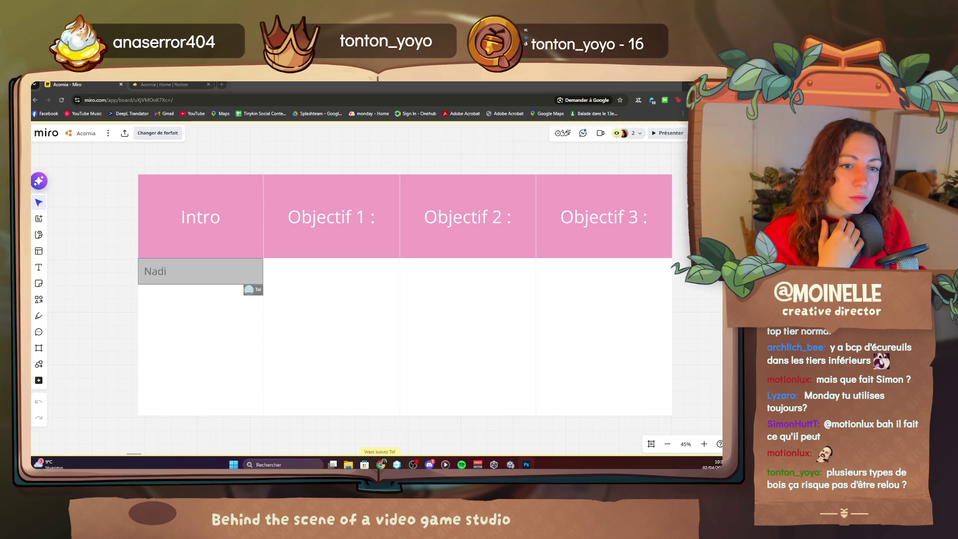
{"action": "key", "text": "alt+Tab"}
- Maximize the Photoshop park illustration, then switch to the furniture sketch sheets in Chrome
{"action": "double_click", "coordinate": [628, 89]}
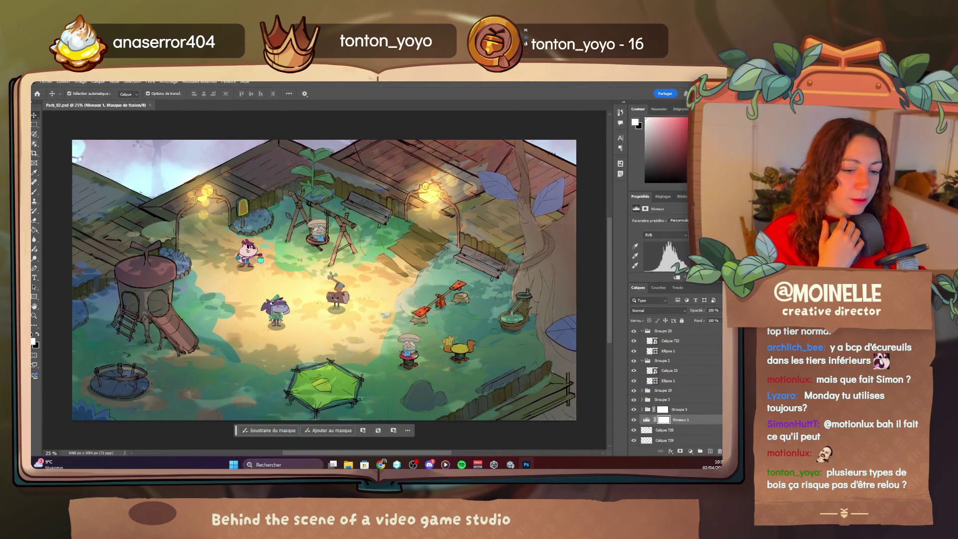
{"action": "key", "text": "alt+Tab"}
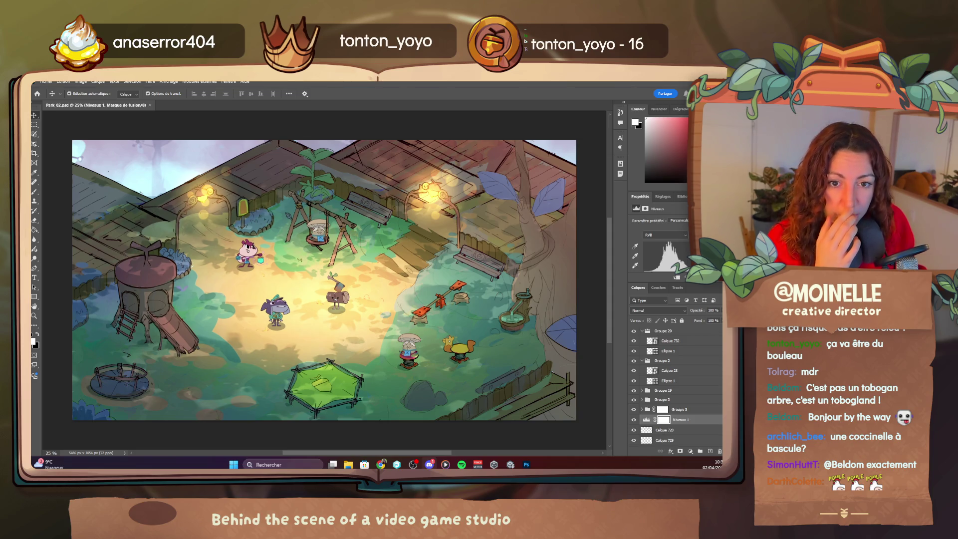
{"action": "key", "text": "alt+Tab"}
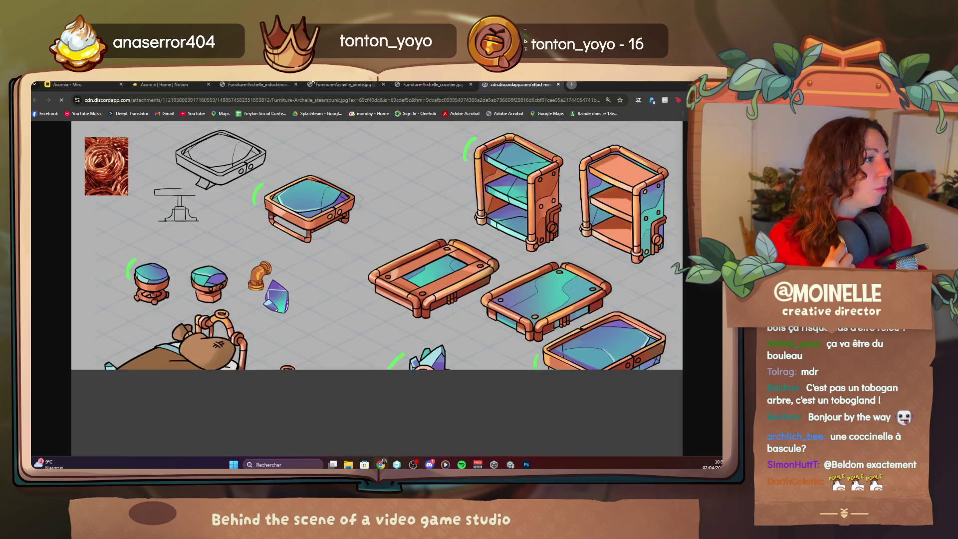
- Fit the indochinois furniture sheet at 90% zoom, then show the pirate furniture sheet
{"action": "left_click", "coordinate": [230, 83]}
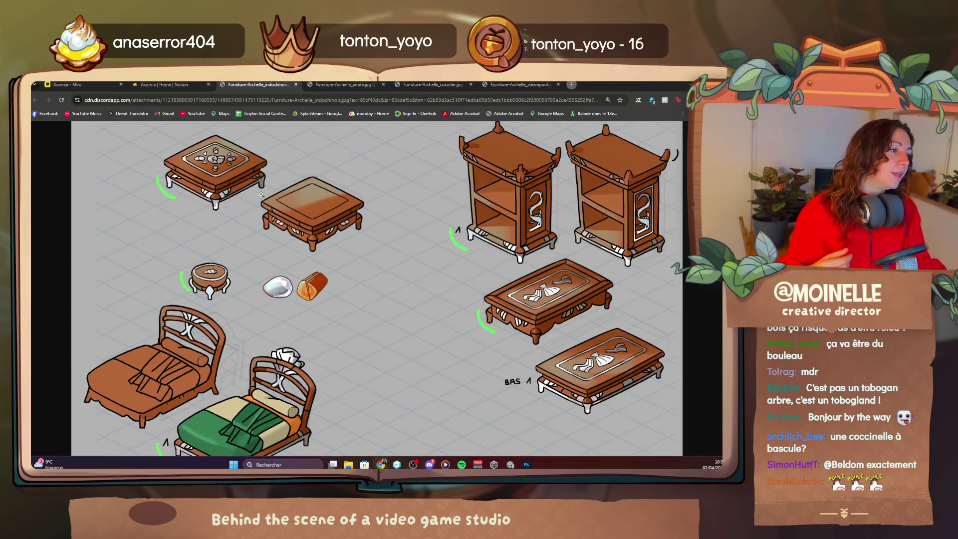
{"action": "left_click", "coordinate": [271, 221]}
{"action": "key", "text": "ctrl+minus"}
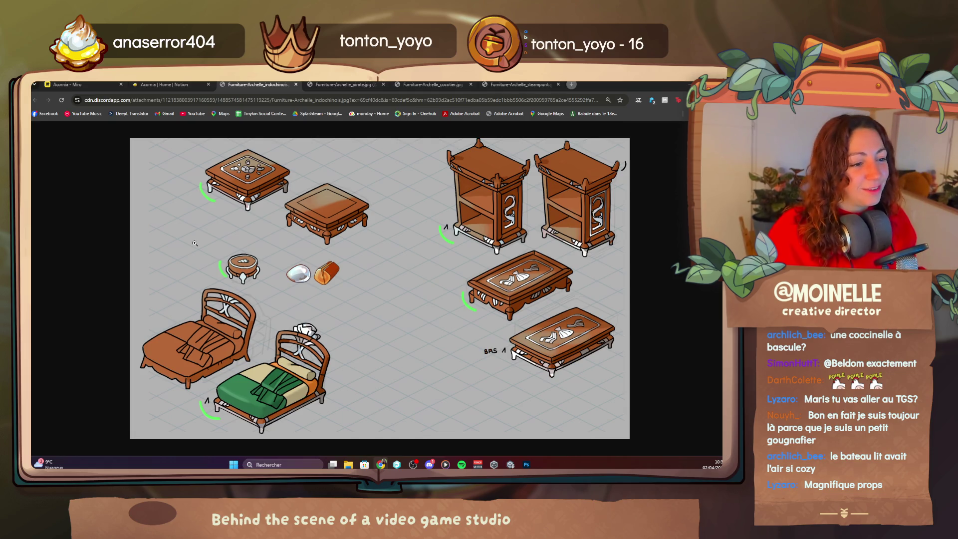
{"action": "left_click", "coordinate": [329, 85]}
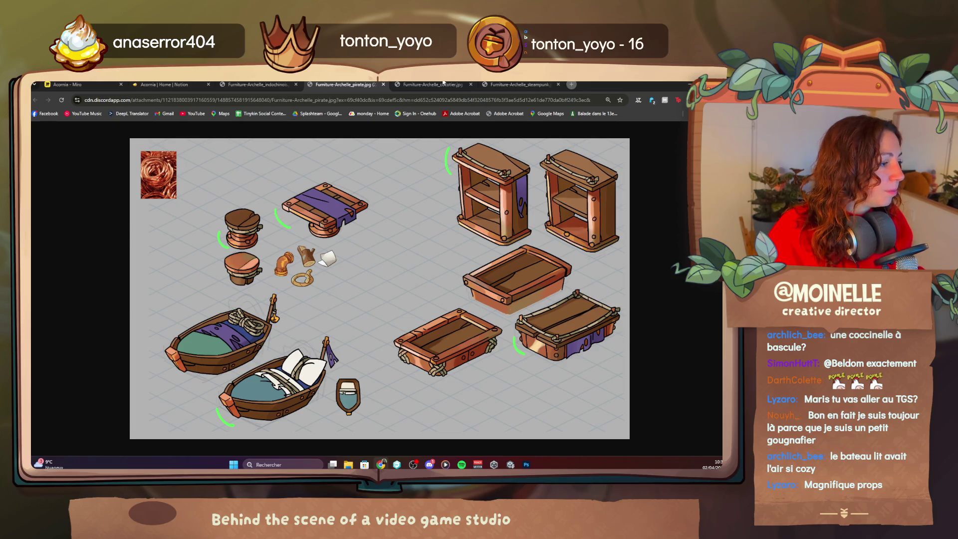
- Flip between the cocotier and pirate furniture sheets, ending on the steampunk sheet
{"action": "left_click", "coordinate": [439, 85]}
{"action": "left_click", "coordinate": [365, 83]}
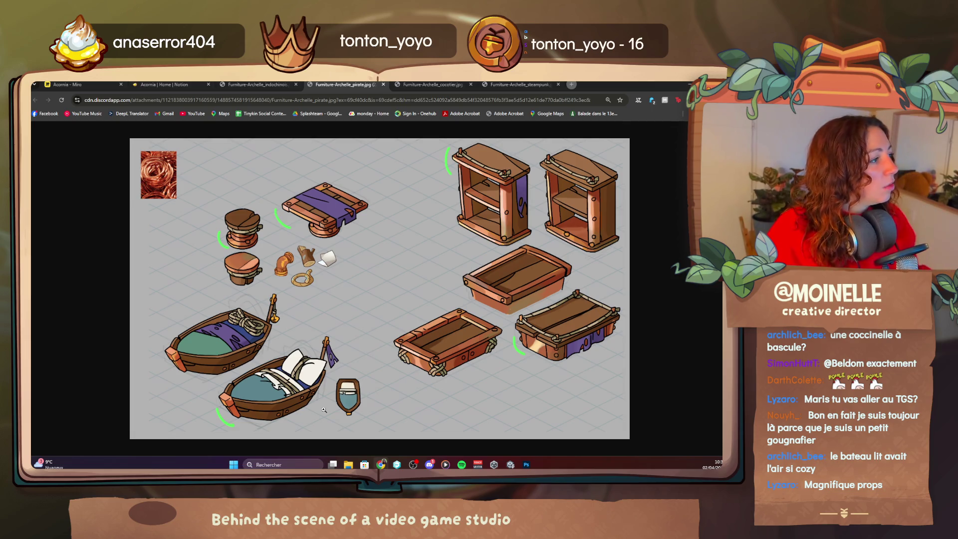
{"action": "left_click", "coordinate": [427, 83]}
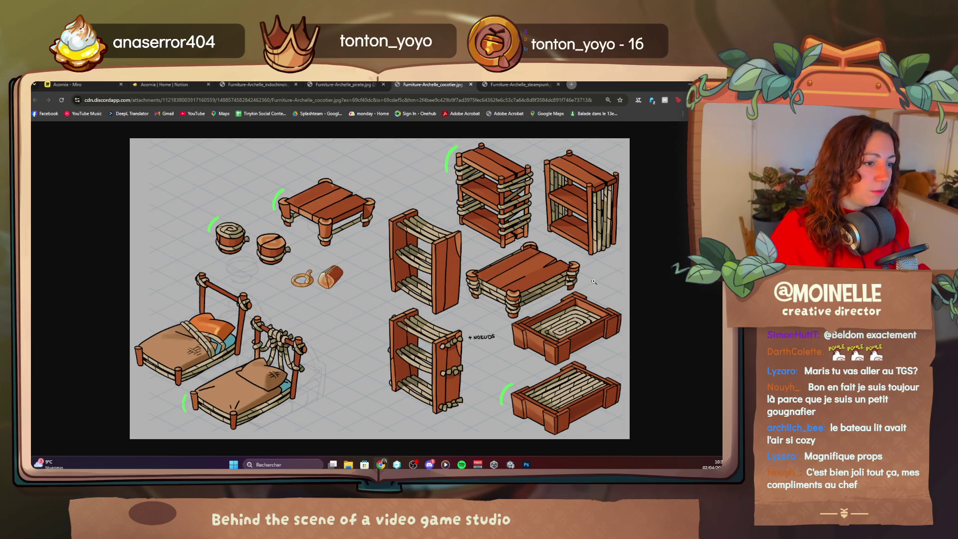
{"action": "left_click", "coordinate": [496, 83]}
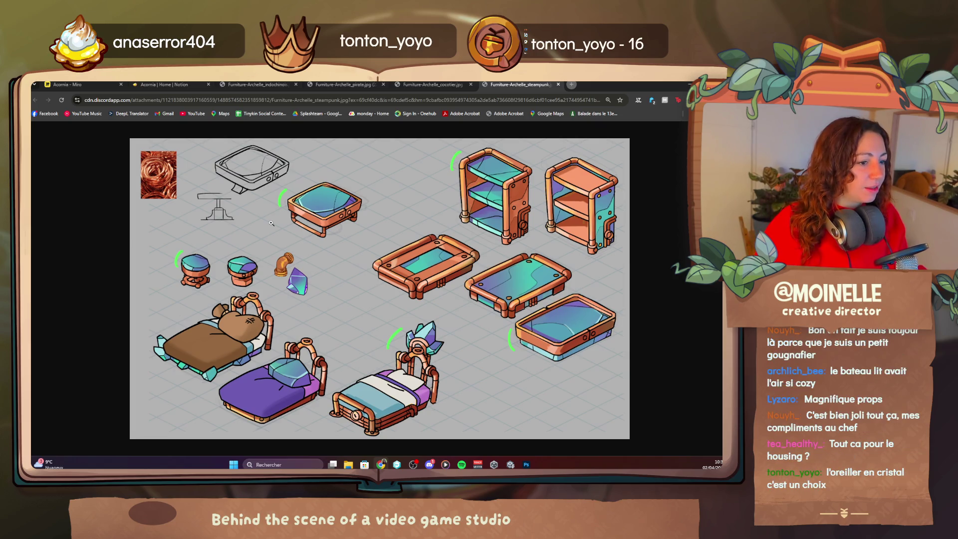
- Zoom into the steampunk furniture sheet's details and fit it back, twice
{"action": "left_click", "coordinate": [316, 393]}
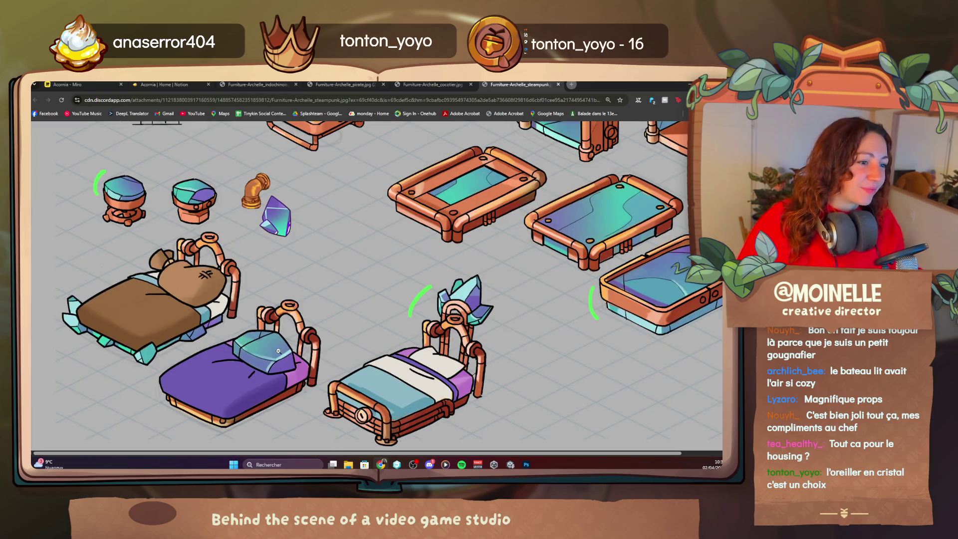
{"action": "left_click", "coordinate": [373, 361]}
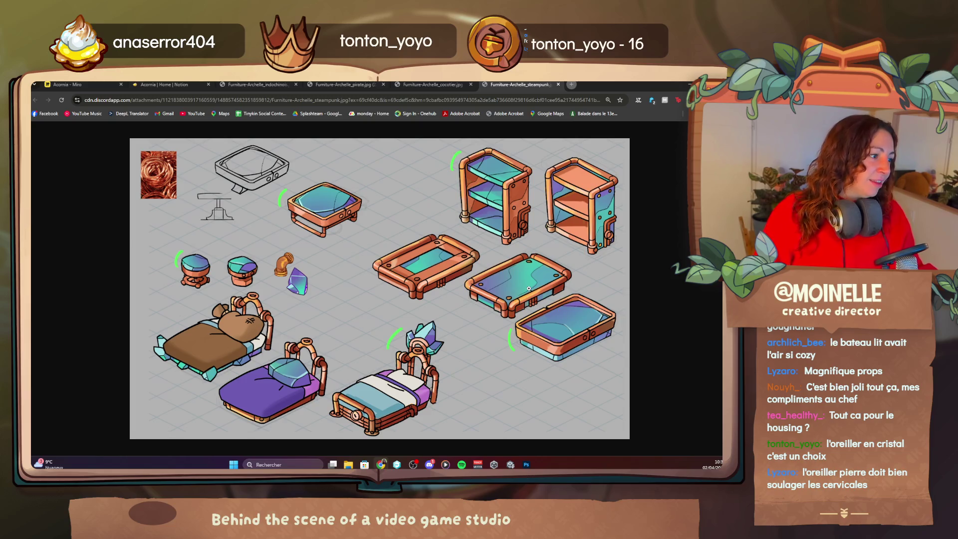
{"action": "left_click", "coordinate": [190, 269]}
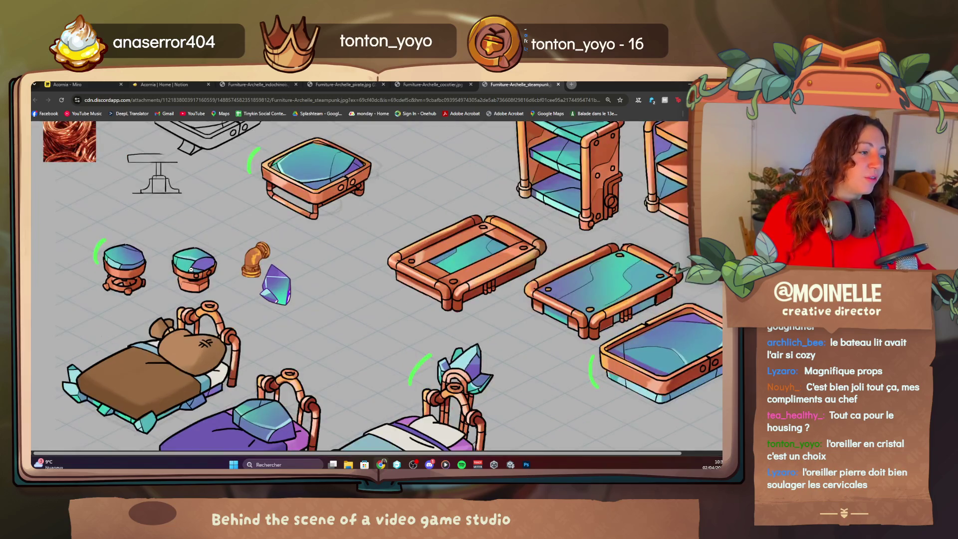
{"action": "left_click", "coordinate": [119, 267]}
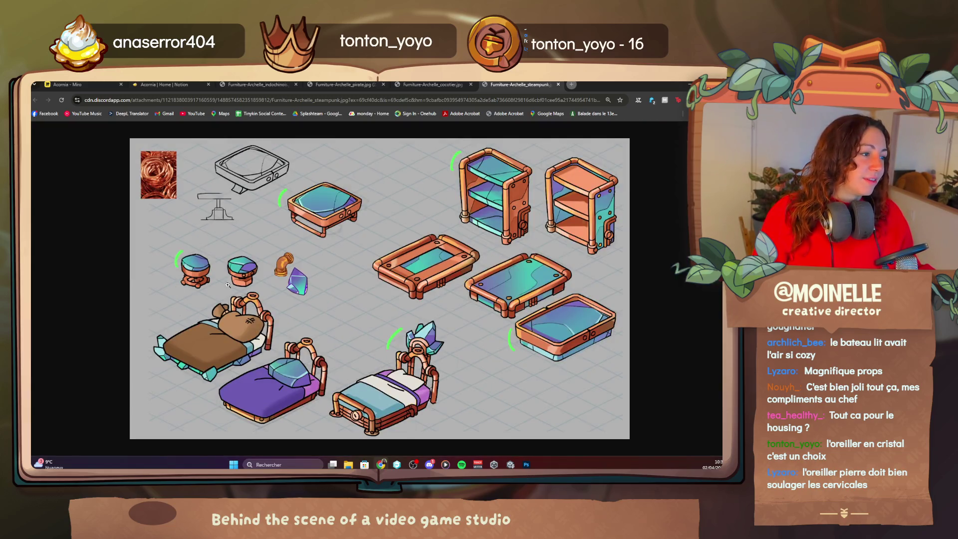
- Cycle through the indochinois, pirate, cocotier and steampunk sheets, ending on indochinois
{"action": "left_click", "coordinate": [265, 82]}
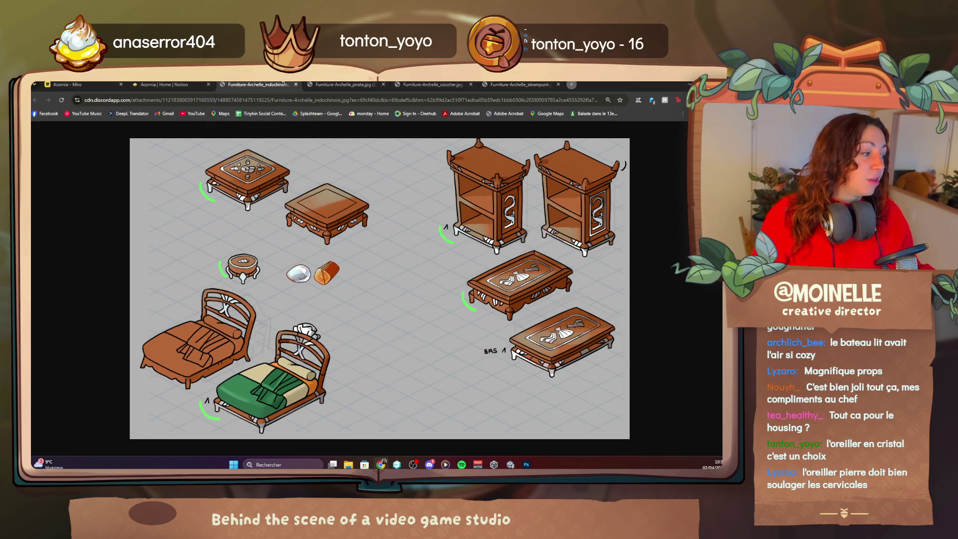
{"action": "left_click", "coordinate": [360, 81]}
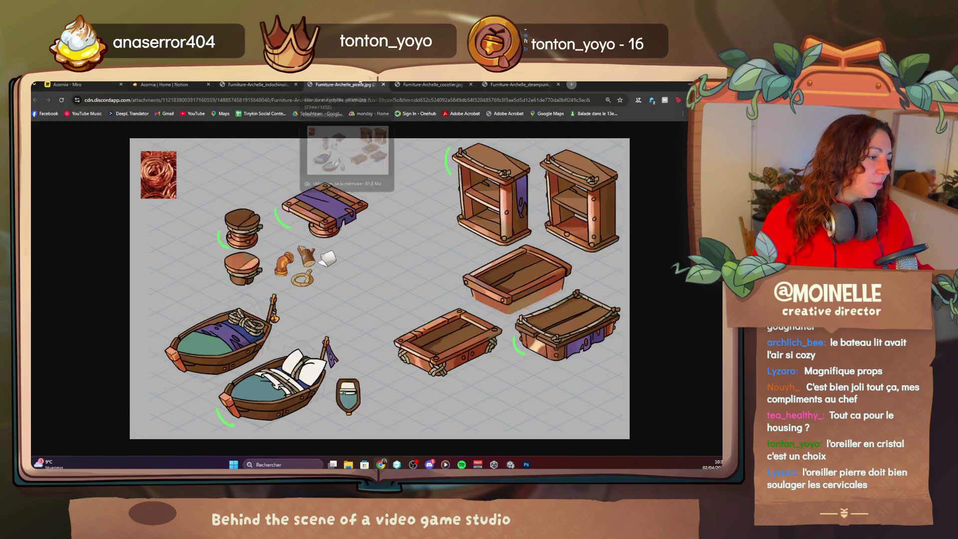
{"action": "left_click", "coordinate": [407, 82]}
{"action": "left_click", "coordinate": [519, 85]}
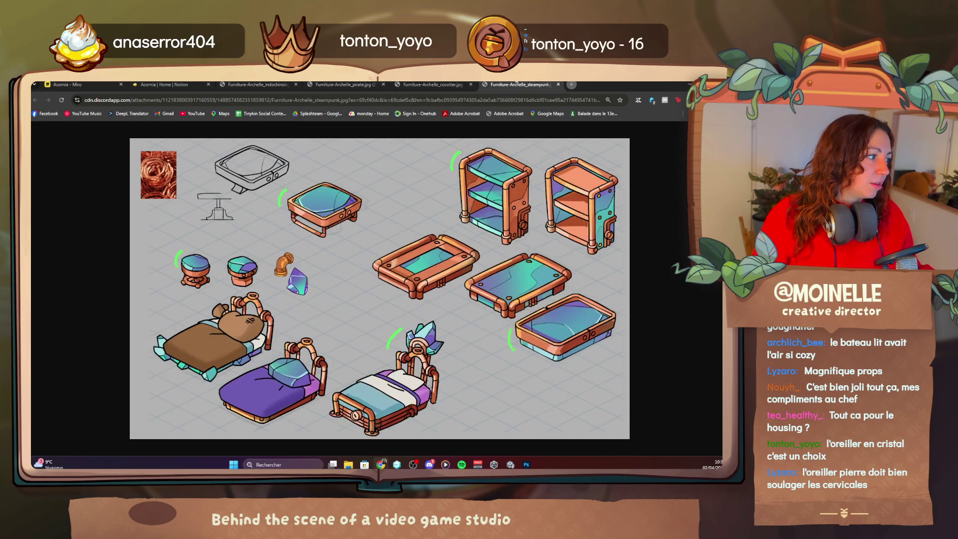
{"action": "left_click", "coordinate": [344, 84]}
{"action": "left_click", "coordinate": [261, 83]}
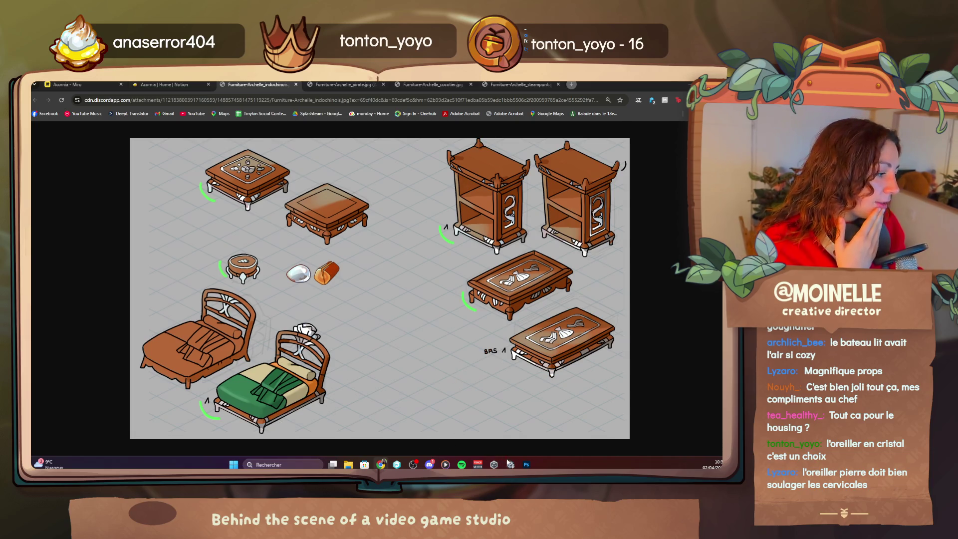
{"action": "mouse_move", "coordinate": [510, 465]}
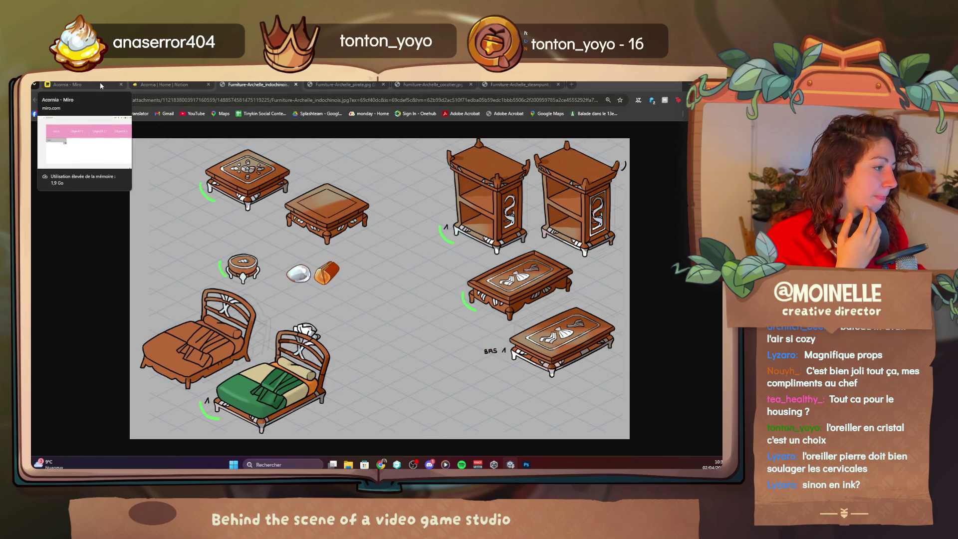
- Check the Acornia Miro board, revisit the indochinois and steampunk sheets, then switch to Photoshop
{"action": "left_click", "coordinate": [67, 84]}
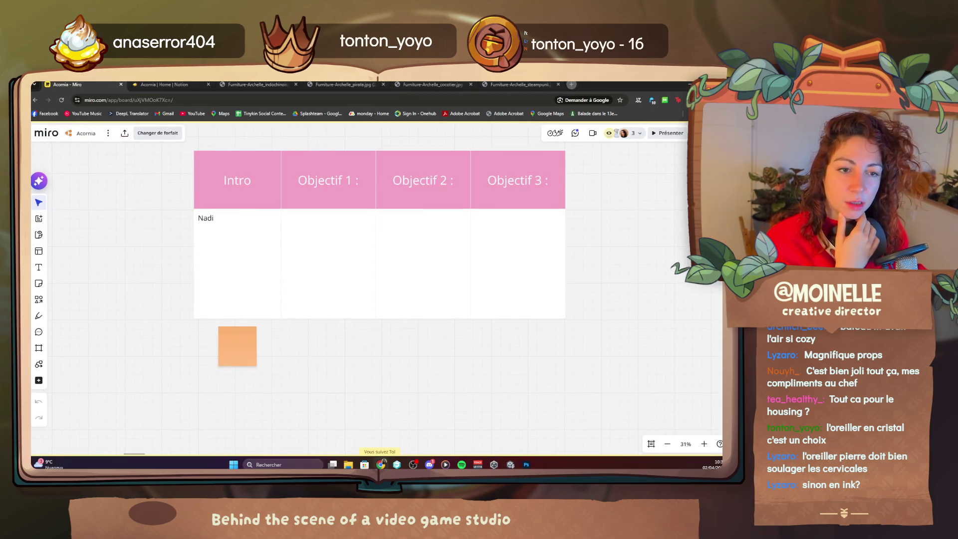
{"action": "left_click", "coordinate": [255, 85]}
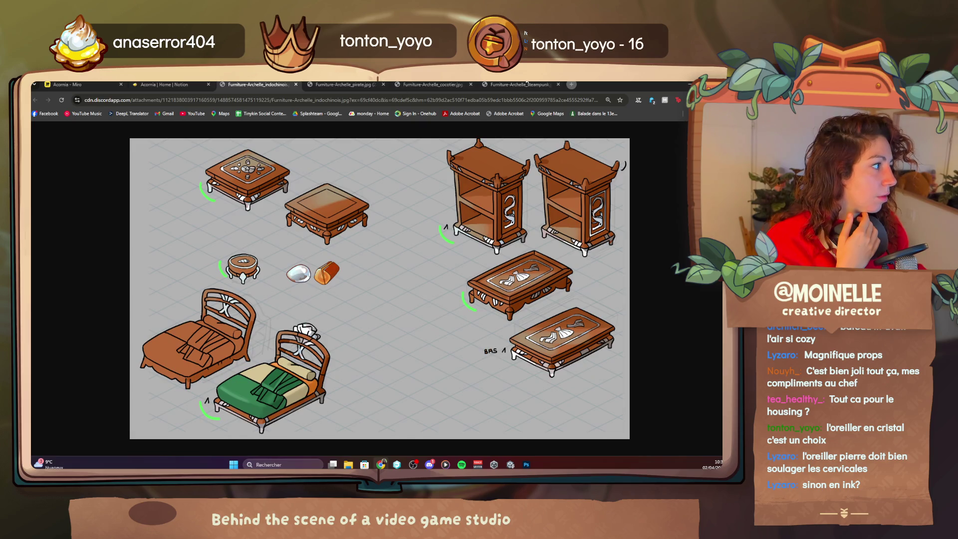
{"action": "left_click", "coordinate": [526, 84]}
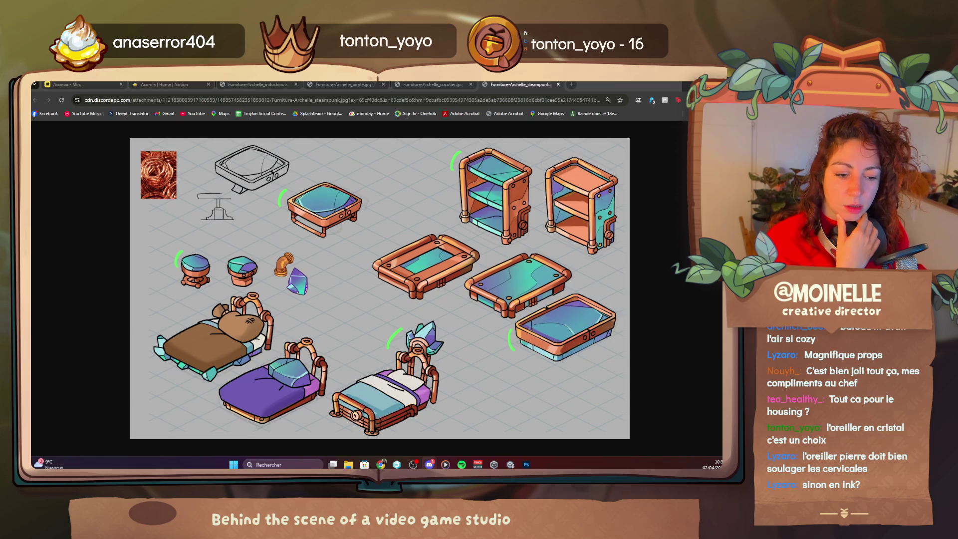
{"action": "key", "text": "alt+Tab"}
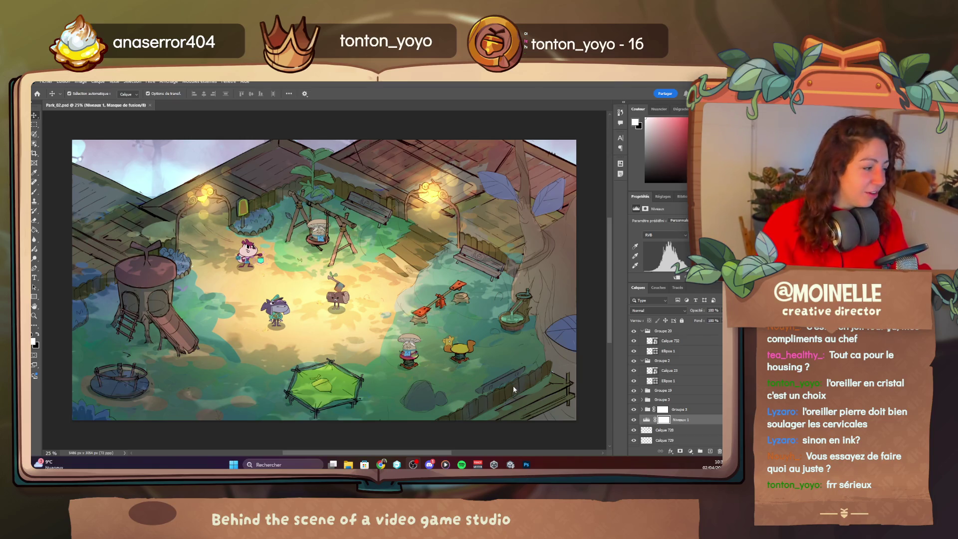
- Zoom into the Park_02.psd isometric park scene canvas
{"action": "scroll", "coordinate": [510, 385], "scroll_direction": "up", "scroll_amount": 2}
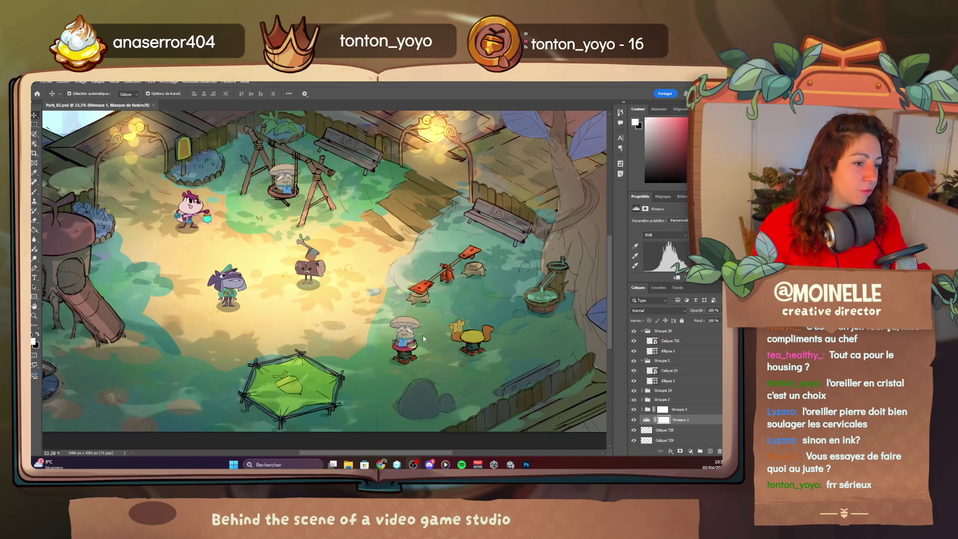
{"action": "scroll", "coordinate": [423, 334], "scroll_direction": "up", "scroll_amount": 1}
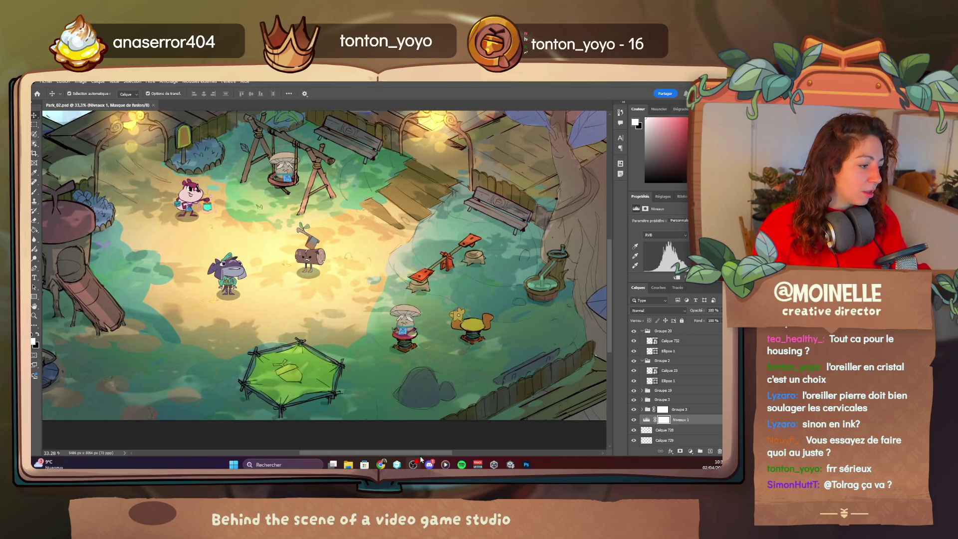
{"action": "left_click", "coordinate": [445, 464]}
{"action": "left_click", "coordinate": [298, 427]}
{"action": "left_click", "coordinate": [457, 107]}
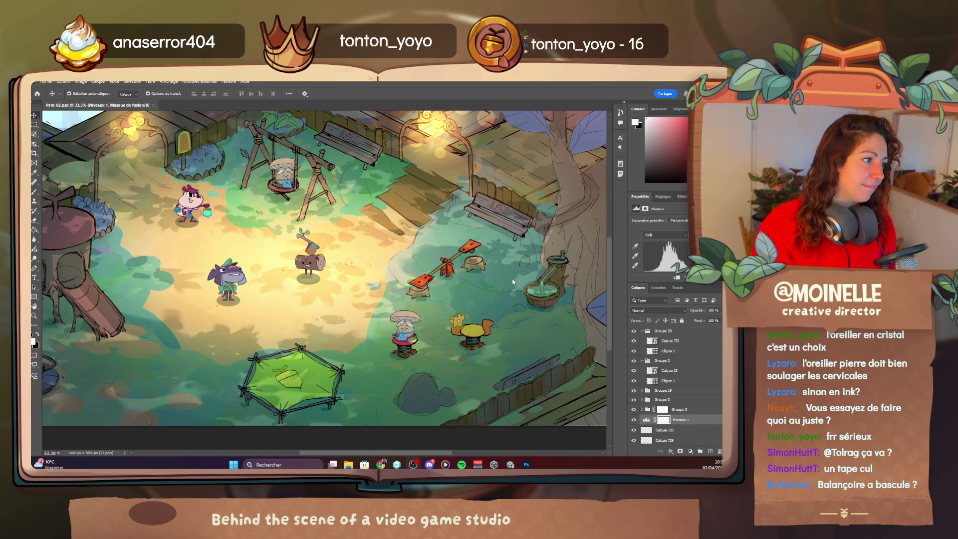
{"action": "scroll", "coordinate": [512, 279], "scroll_direction": "up", "scroll_amount": 2}
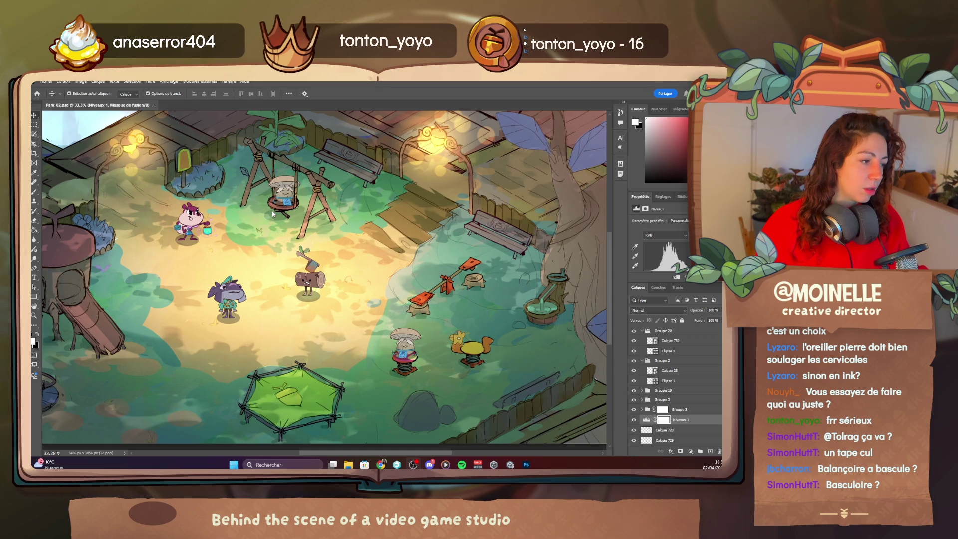
{"action": "scroll", "coordinate": [465, 335], "scroll_direction": "down", "scroll_amount": 2}
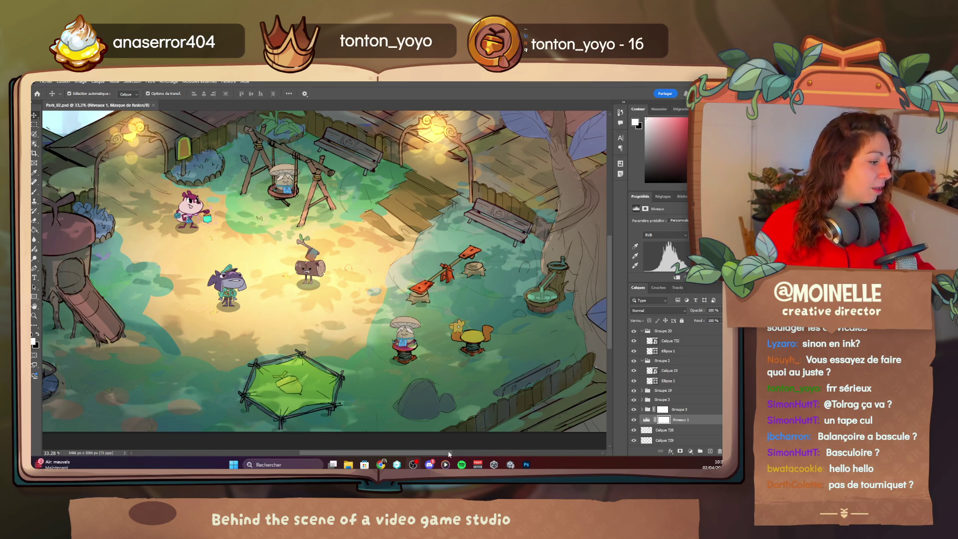
{"action": "left_click", "coordinate": [398, 457]}
{"action": "scroll", "coordinate": [319, 402], "scroll_direction": "left", "scroll_amount": 5}
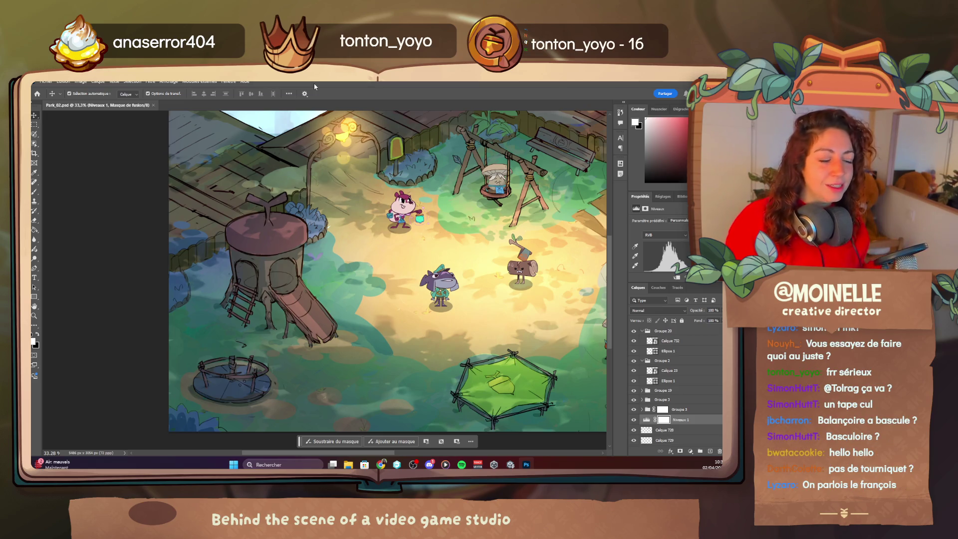
{"action": "mouse_move", "coordinate": [294, 453]}
{"action": "left_mouse_down"}
{"action": "mouse_move", "coordinate": [349, 456]}
{"action": "mouse_move", "coordinate": [313, 456]}
{"action": "left_mouse_up"}
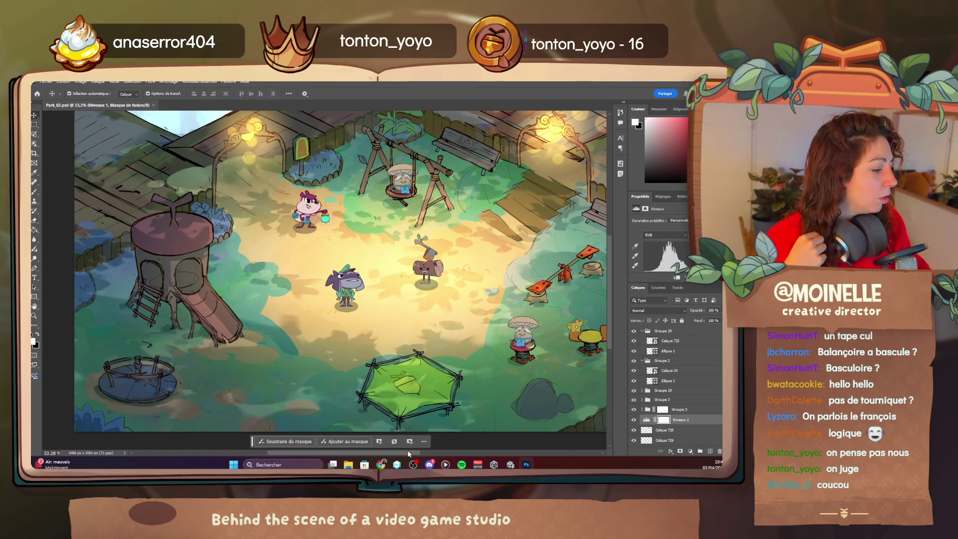
{"action": "left_click_drag", "start_coordinate": [409, 454], "coordinate": [424, 455]}
{"action": "left_click", "coordinate": [685, 83]}
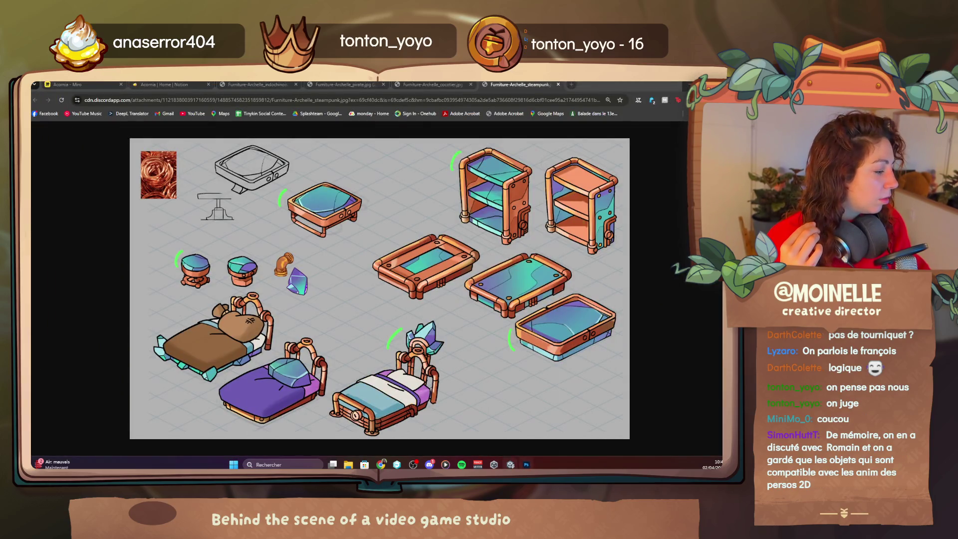
{"action": "left_click", "coordinate": [526, 464]}
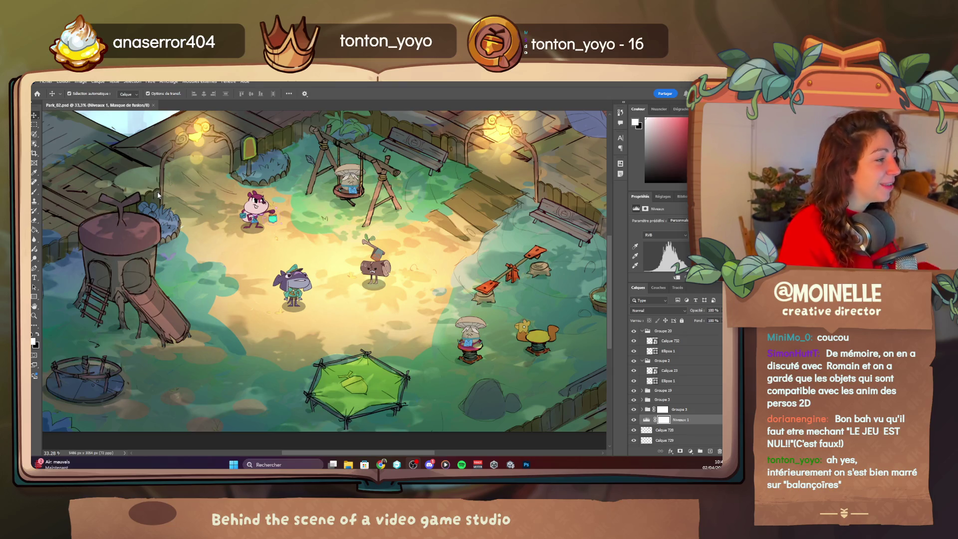
{"action": "scroll", "coordinate": [276, 346], "scroll_direction": "down", "scroll_amount": 2}
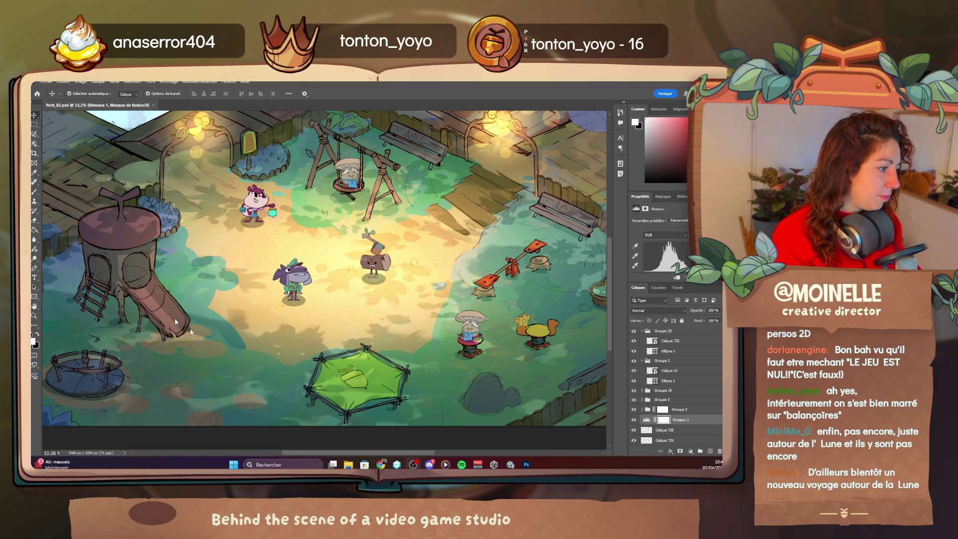
{"action": "scroll", "coordinate": [317, 384], "scroll_direction": "up", "scroll_amount": 1}
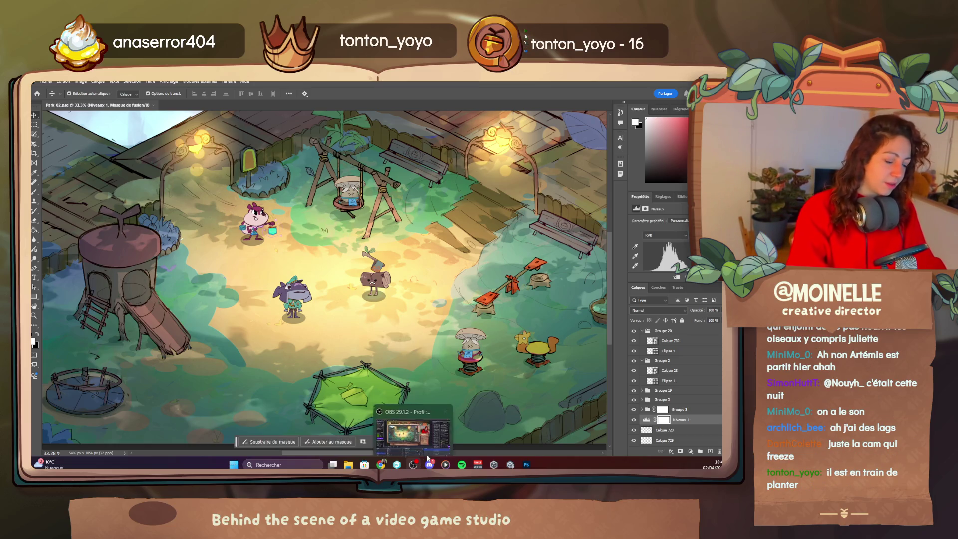
{"action": "mouse_move", "coordinate": [453, 464]}
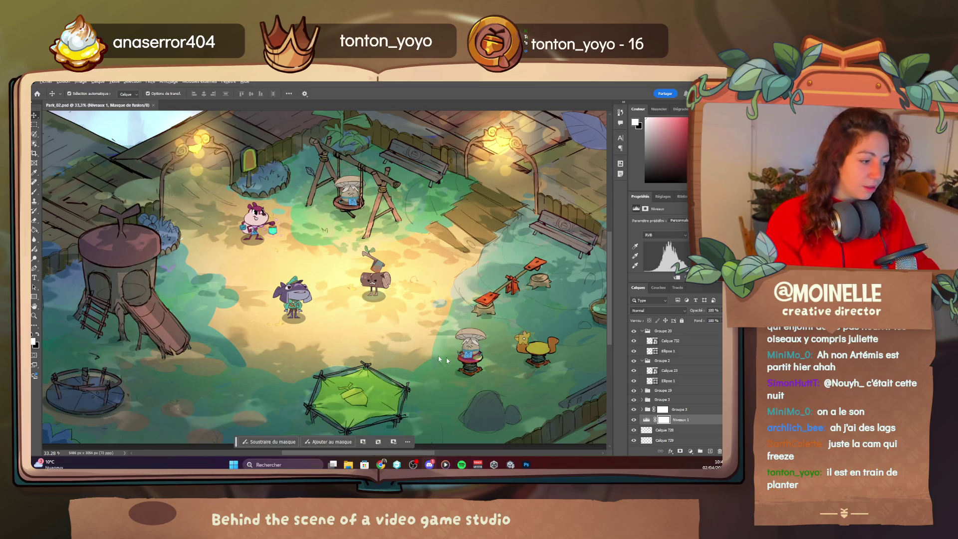
- Bring up and dismiss Photoshop's taskbar jump list of recent files
{"action": "right_click", "coordinate": [532, 464]}
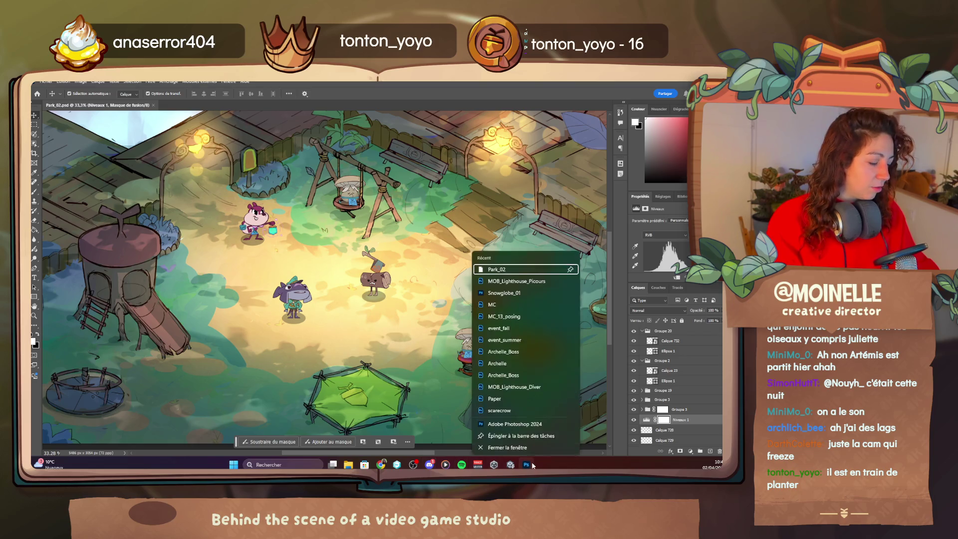
{"action": "left_click", "coordinate": [520, 447]}
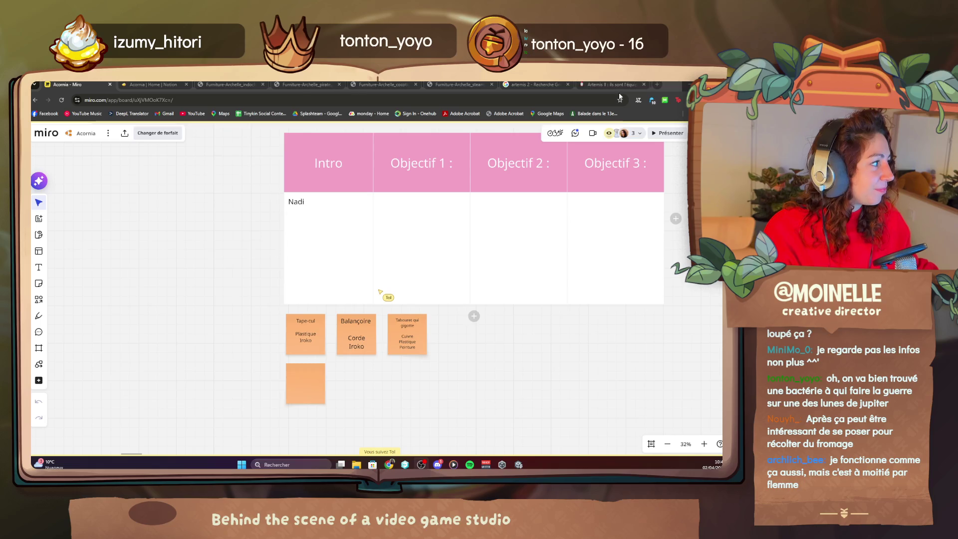
- Switch to the Artemis II crew article tab and scroll down through it
{"action": "key", "text": "ctrl+shift+Tab"}
{"action": "scroll", "coordinate": [377, 353], "scroll_direction": "down", "scroll_amount": 4}
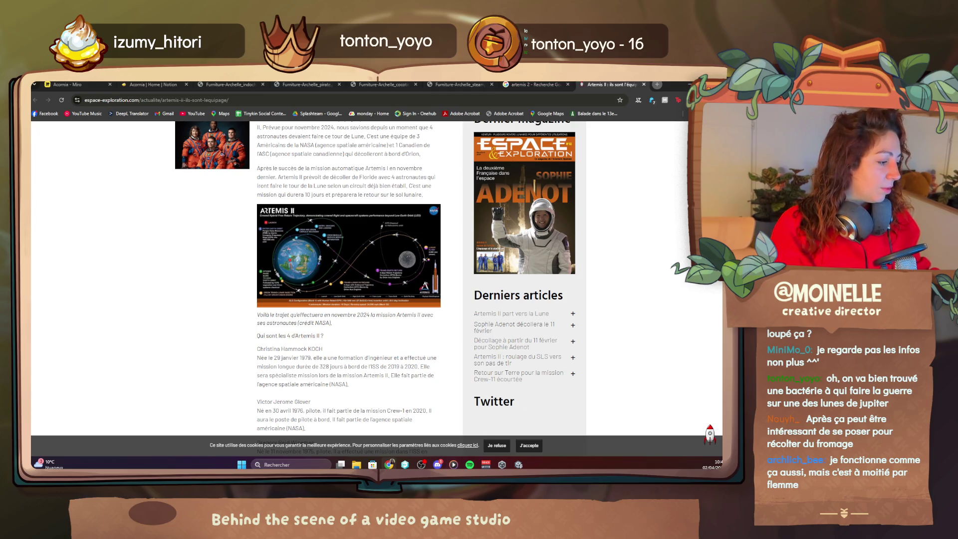
- Return to the Acornia Miro board tab, then start a new browser tab
{"action": "mouse_move", "coordinate": [519, 463]}
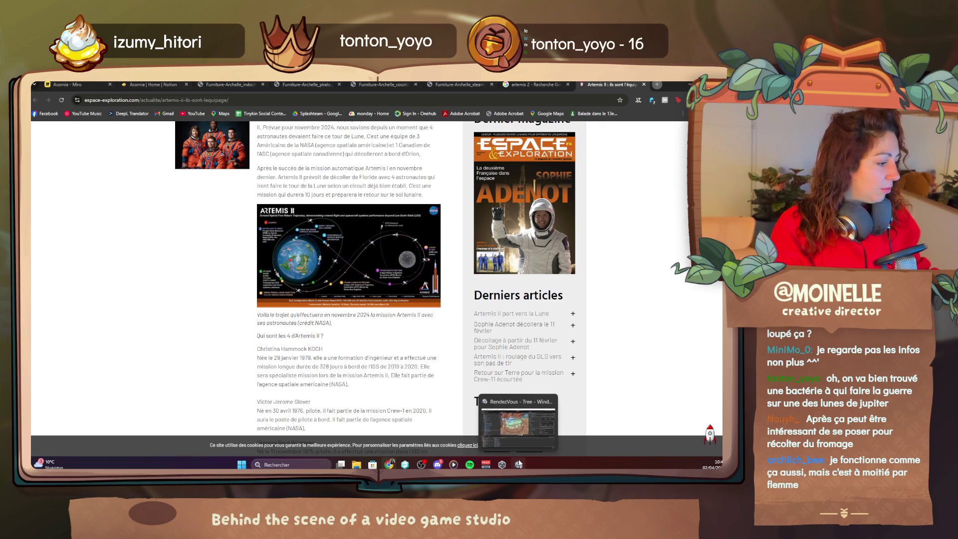
{"action": "left_click", "coordinate": [80, 85]}
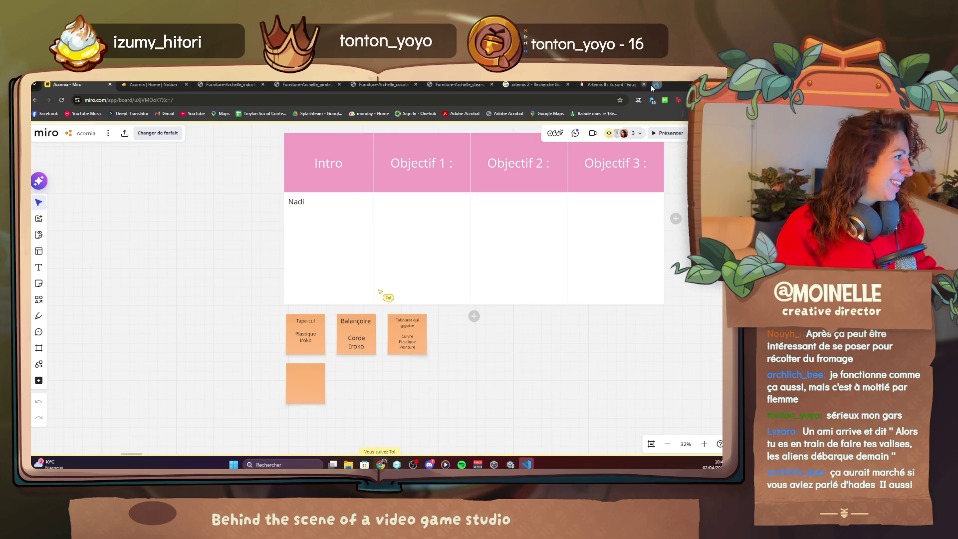
{"action": "left_click", "coordinate": [657, 84]}
- Search 'la guerre des em' for the Australian emu war and open the National Geographic article
{"action": "type", "text": "la gue"}
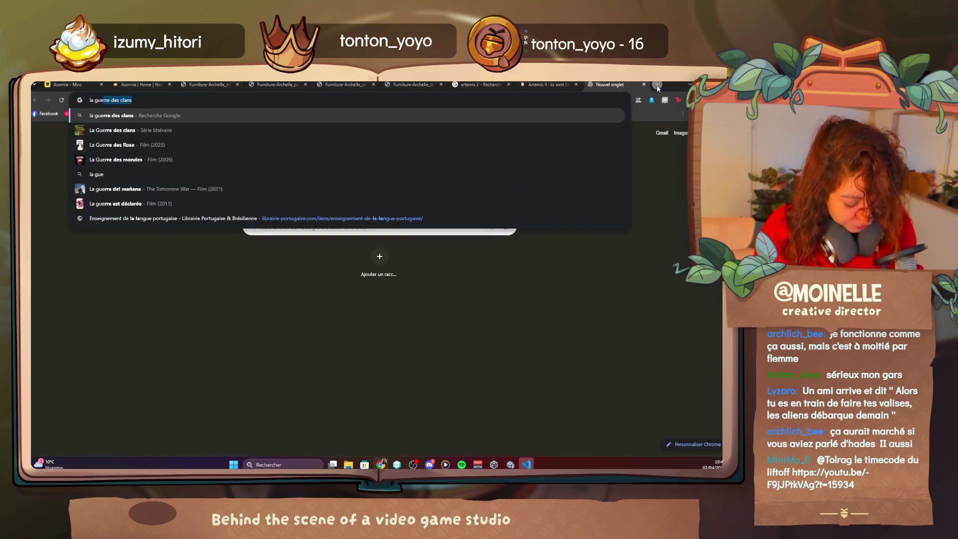
{"action": "type", "text": "rre des em"}
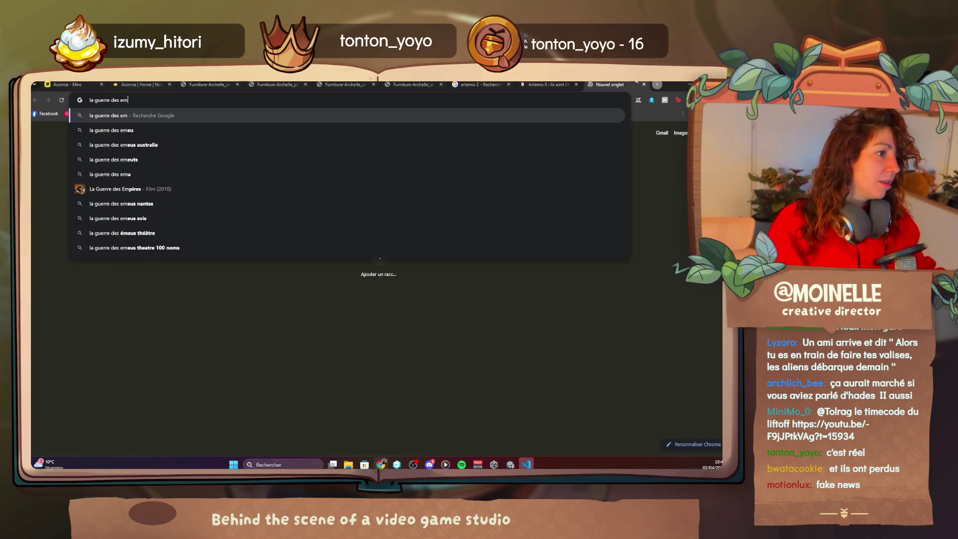
{"action": "left_click", "coordinate": [95, 146]}
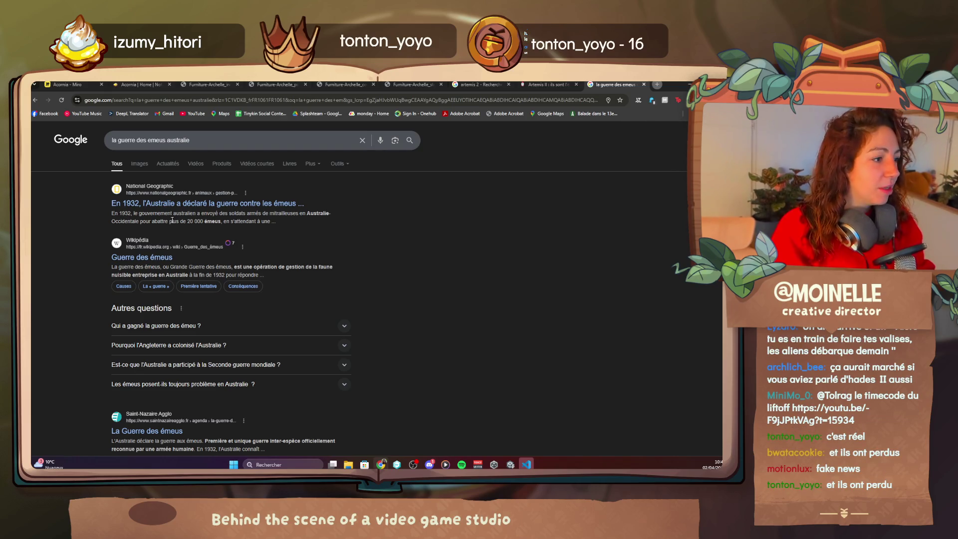
{"action": "left_click", "coordinate": [175, 205]}
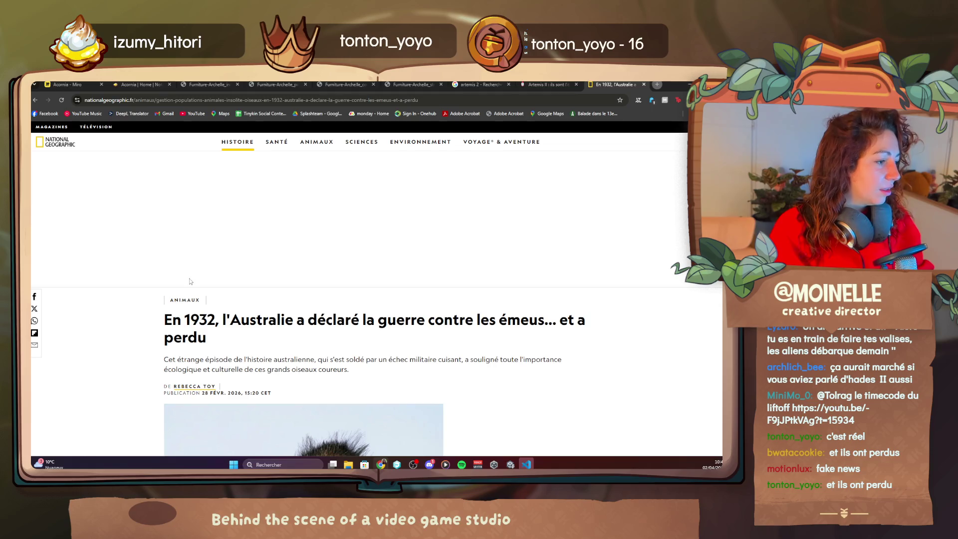
- Read through the National Geographic emu war article, then return to the Acornia Miro board
{"action": "scroll", "coordinate": [352, 329], "scroll_direction": "down", "scroll_amount": 3}
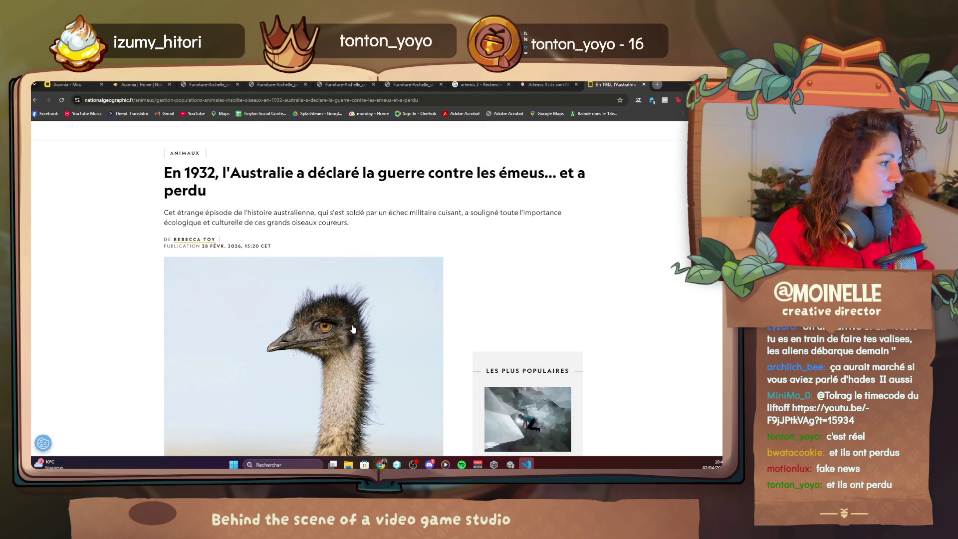
{"action": "scroll", "coordinate": [352, 329], "scroll_direction": "down", "scroll_amount": 6}
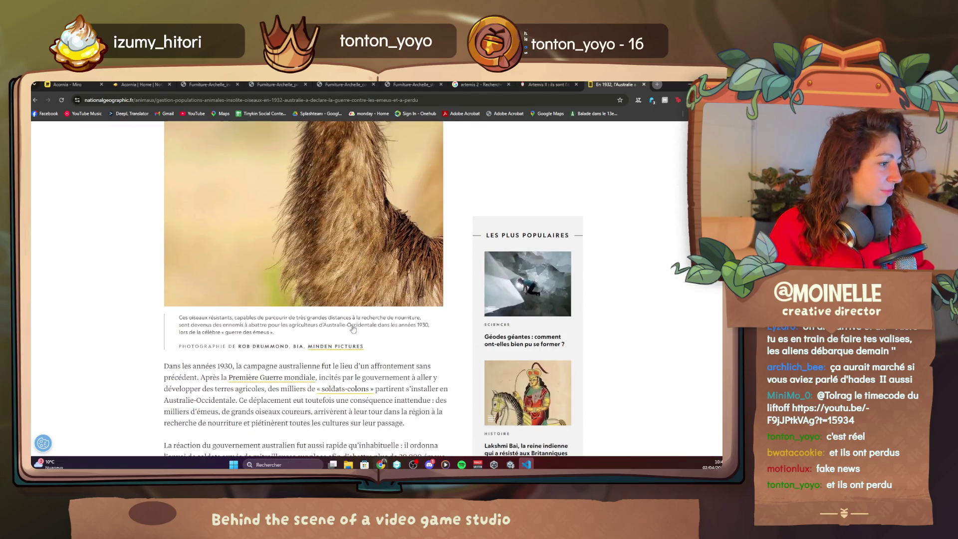
{"action": "scroll", "coordinate": [352, 325], "scroll_direction": "down", "scroll_amount": 3}
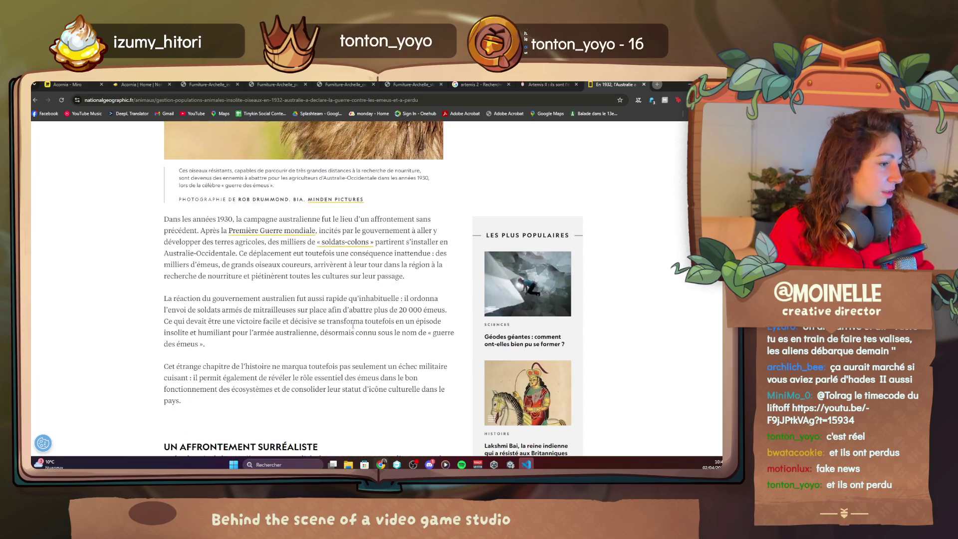
{"action": "scroll", "coordinate": [353, 325], "scroll_direction": "down", "scroll_amount": 4}
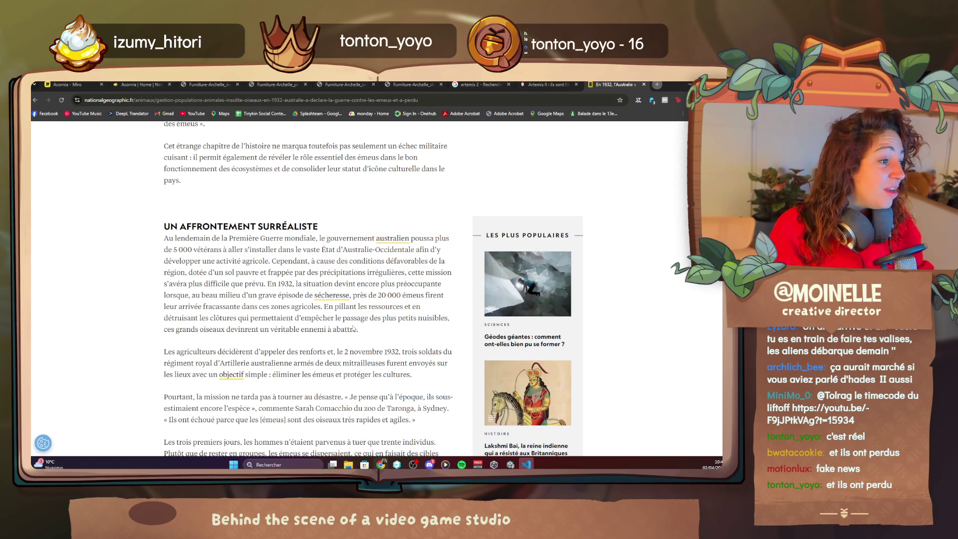
{"action": "scroll", "coordinate": [353, 327], "scroll_direction": "down", "scroll_amount": 2}
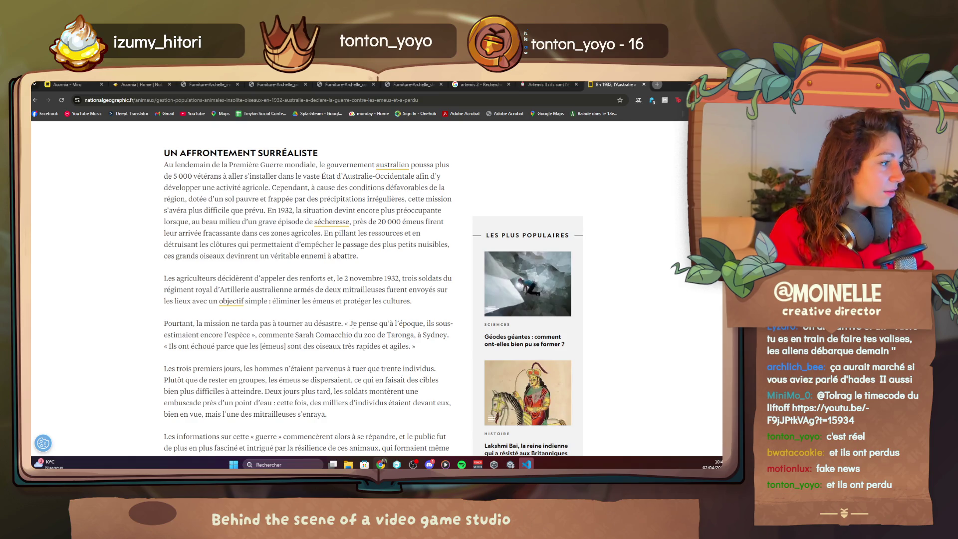
{"action": "scroll", "coordinate": [353, 324], "scroll_direction": "down", "scroll_amount": 2}
{"action": "scroll", "coordinate": [353, 325], "scroll_direction": "down", "scroll_amount": 4}
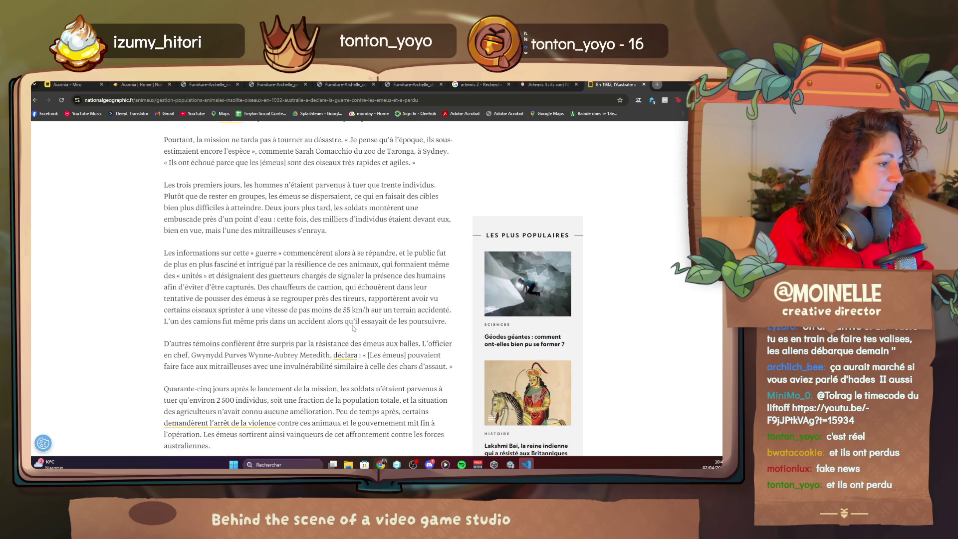
{"action": "scroll", "coordinate": [353, 325], "scroll_direction": "down", "scroll_amount": 8}
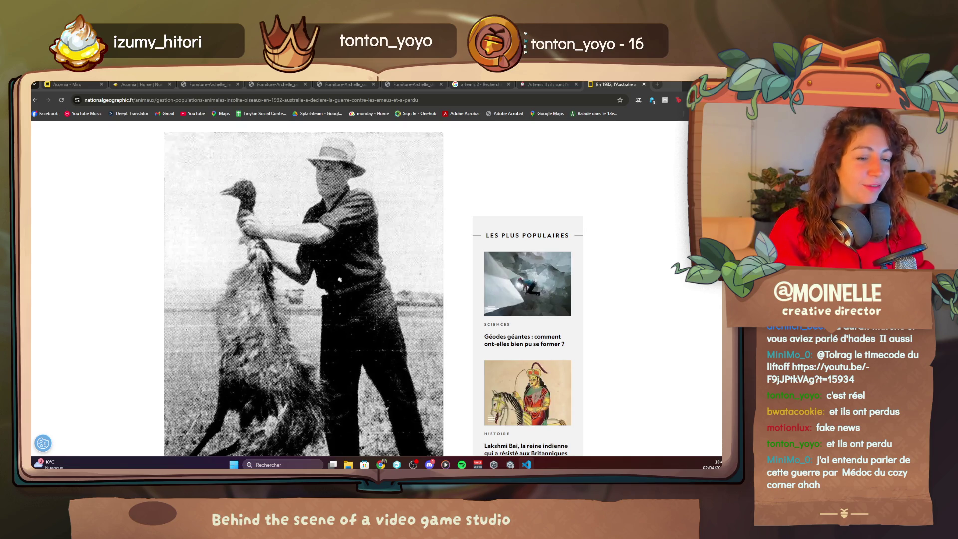
{"action": "left_click", "coordinate": [87, 86]}
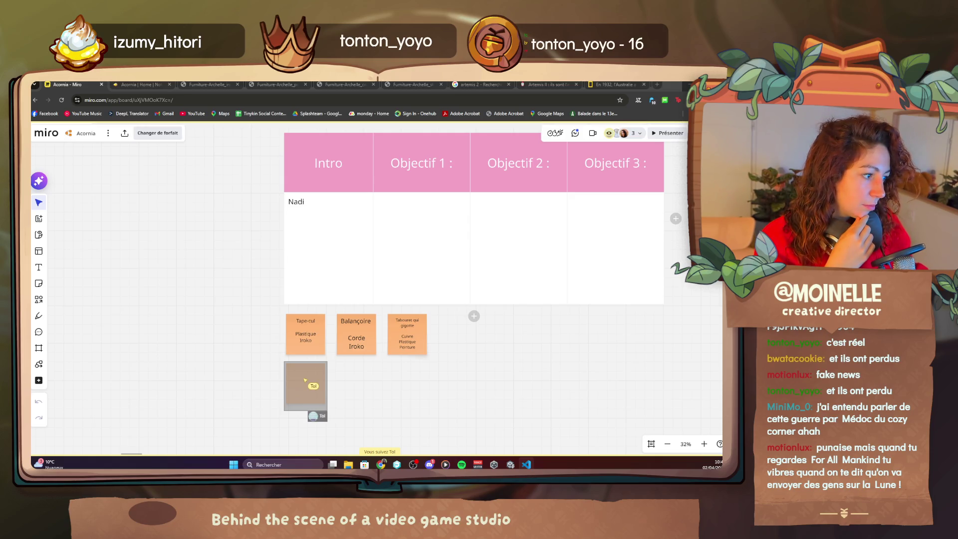
- Zoom in and out on the table to check the Intro cell's text
{"action": "scroll", "coordinate": [453, 238], "scroll_direction": "up", "scroll_amount": 2}
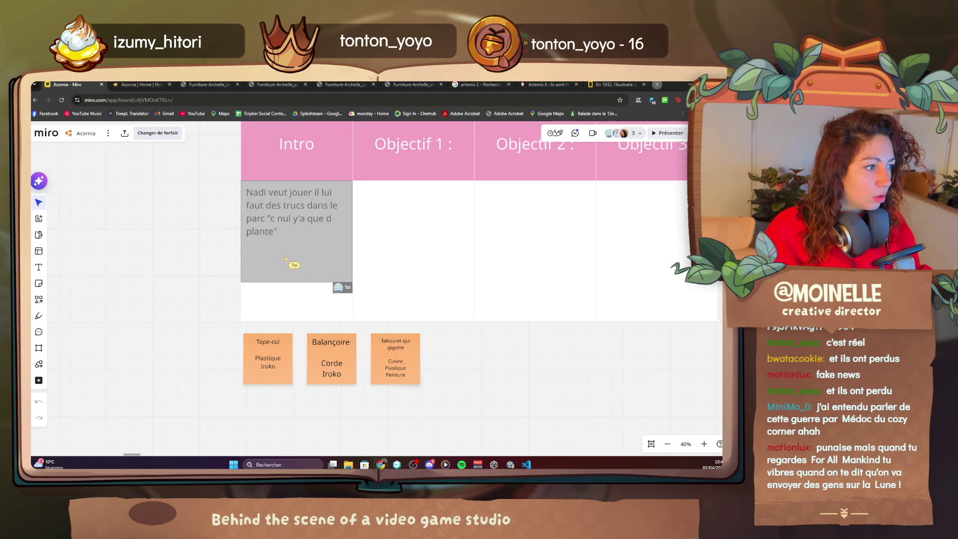
{"action": "scroll", "coordinate": [404, 169], "scroll_direction": "up", "scroll_amount": 2}
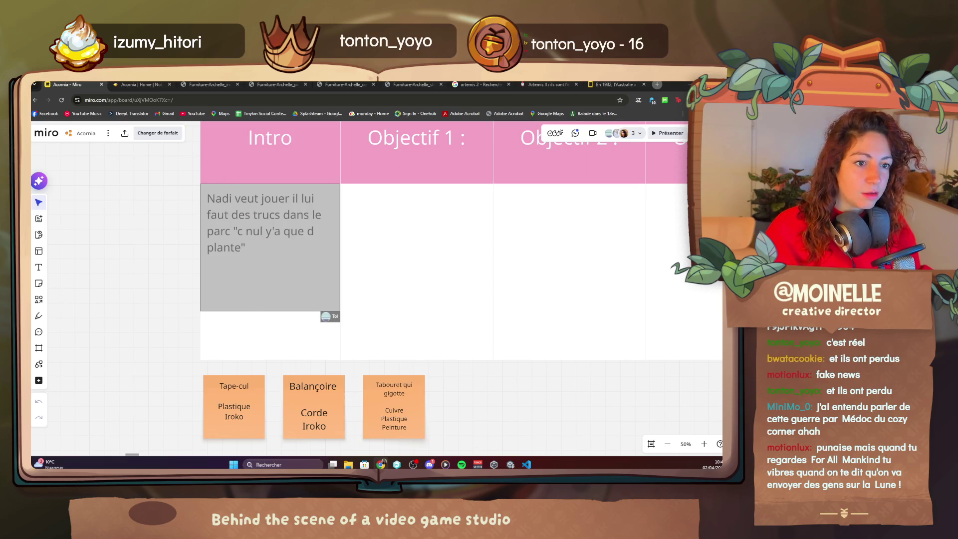
{"action": "scroll", "coordinate": [311, 269], "scroll_direction": "down", "scroll_amount": 5}
- Zoom and pan the board up to reveal the sticky notes above the Entrée table
{"action": "scroll", "coordinate": [312, 269], "scroll_direction": "down", "scroll_amount": 5}
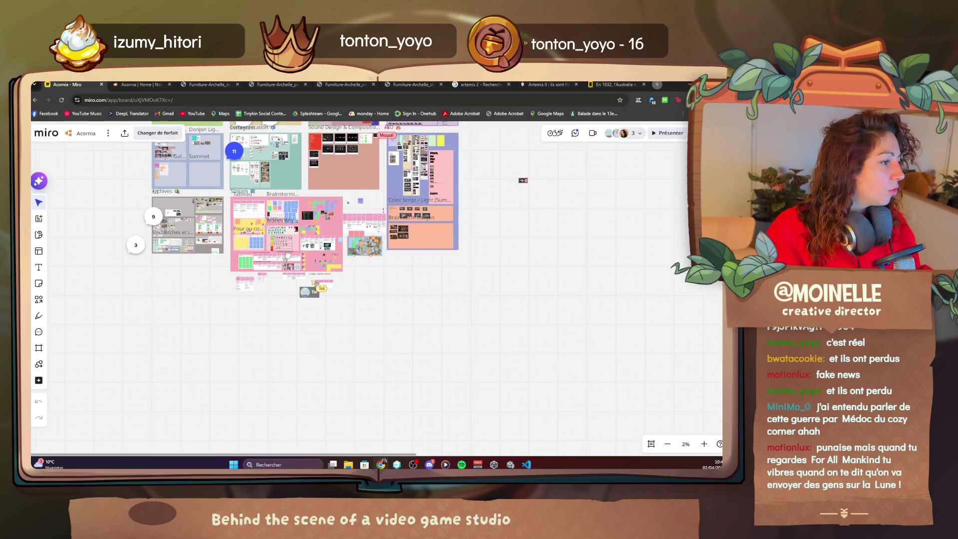
{"action": "scroll", "coordinate": [360, 243], "scroll_direction": "up", "scroll_amount": 3}
{"action": "scroll", "coordinate": [359, 324], "scroll_direction": "up", "scroll_amount": 5}
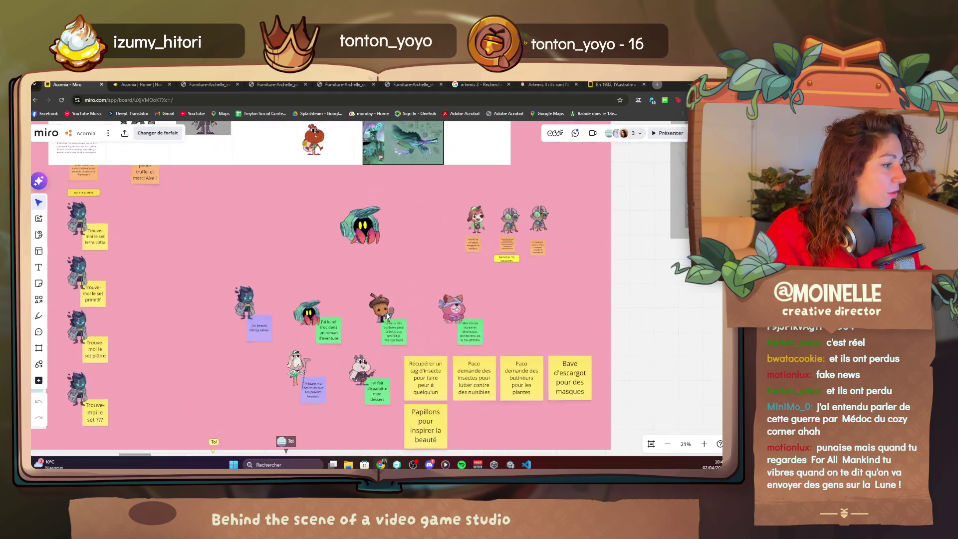
{"action": "scroll", "coordinate": [359, 310], "scroll_direction": "up", "scroll_amount": 3}
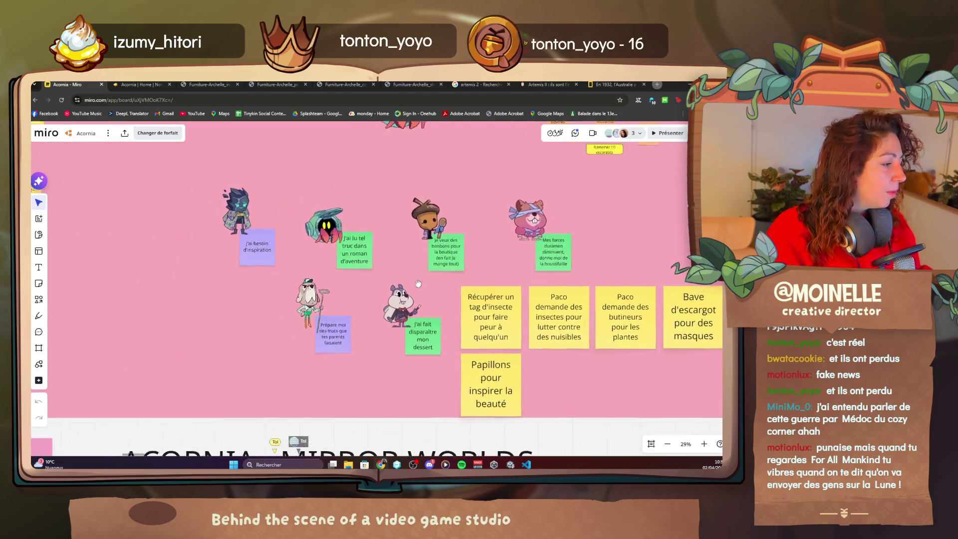
{"action": "scroll", "coordinate": [368, 262], "scroll_direction": "down", "scroll_amount": 2}
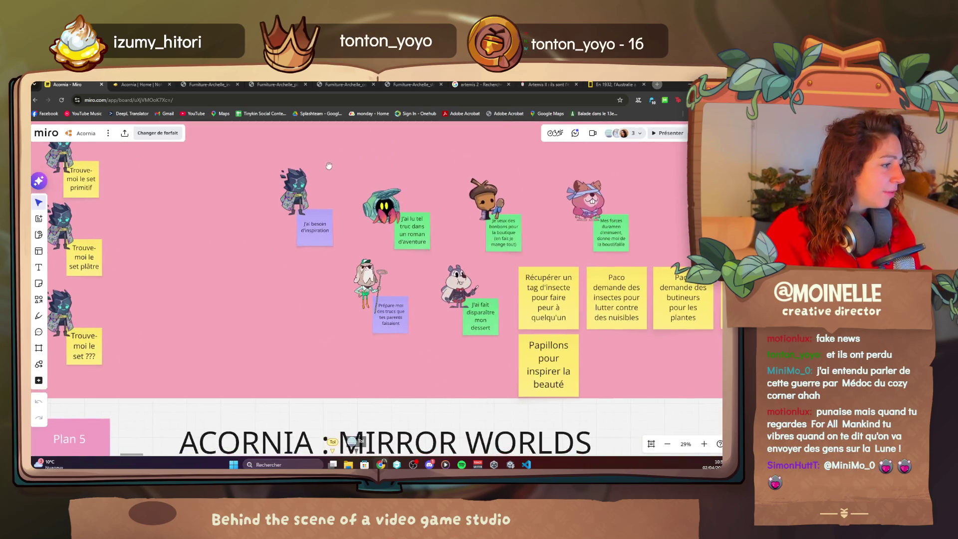
{"action": "scroll", "coordinate": [252, 293], "scroll_direction": "up", "scroll_amount": 5}
{"action": "scroll", "coordinate": [252, 293], "scroll_direction": "up", "scroll_amount": 5}
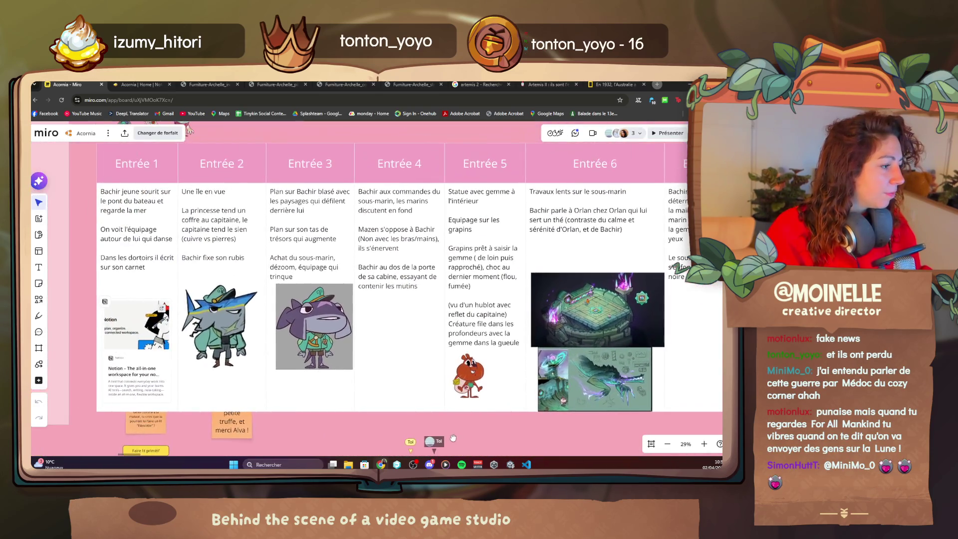
{"action": "left_click_drag", "start_coordinate": [416, 209], "coordinate": [448, 396]}
{"action": "scroll", "coordinate": [447, 396], "scroll_direction": "down", "scroll_amount": 3}
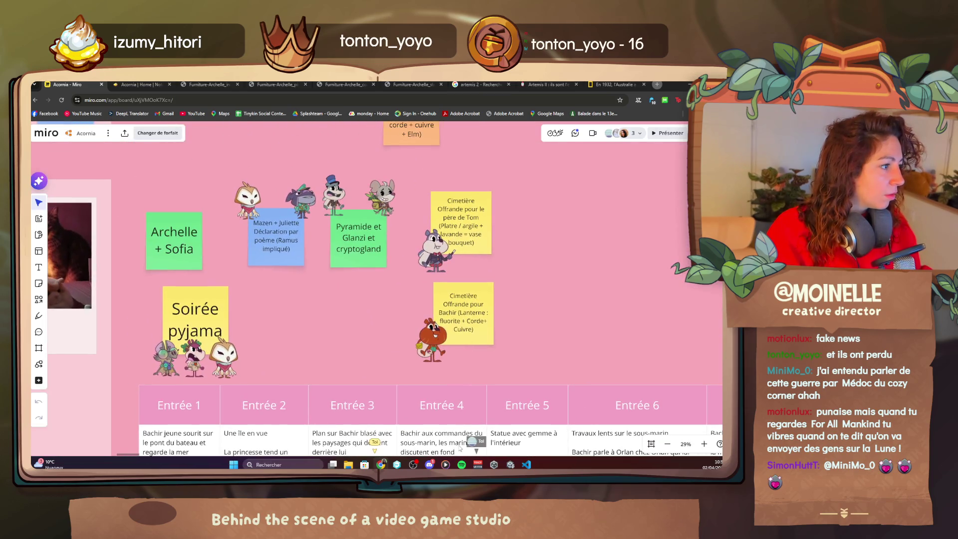
- Pan down past the Entrée table and images, zooming until the Intro/Objectif table shows
{"action": "left_click_drag", "start_coordinate": [380, 377], "coordinate": [372, 255]}
{"action": "scroll", "coordinate": [373, 255], "scroll_direction": "down", "scroll_amount": 10}
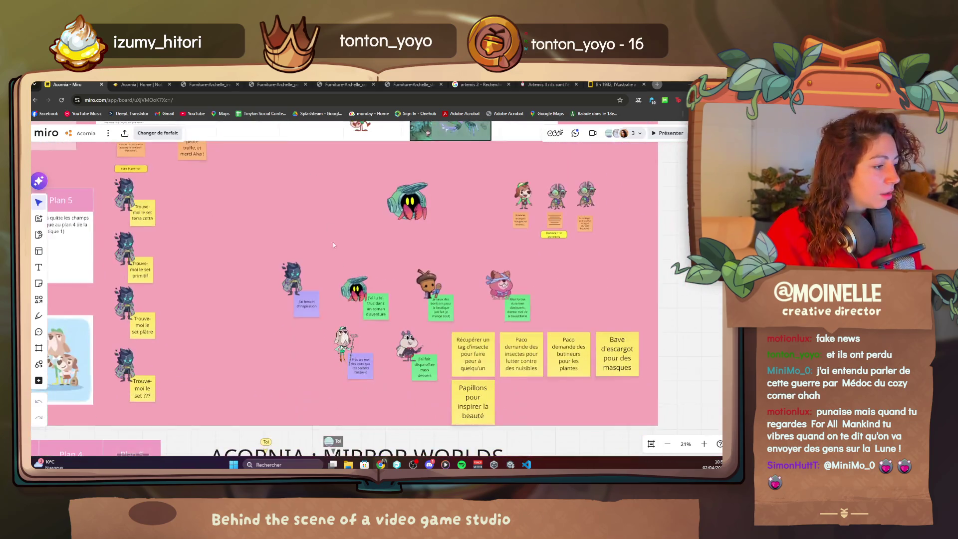
{"action": "scroll", "coordinate": [324, 290], "scroll_direction": "down", "scroll_amount": 3}
{"action": "scroll", "coordinate": [314, 296], "scroll_direction": "up", "scroll_amount": 2}
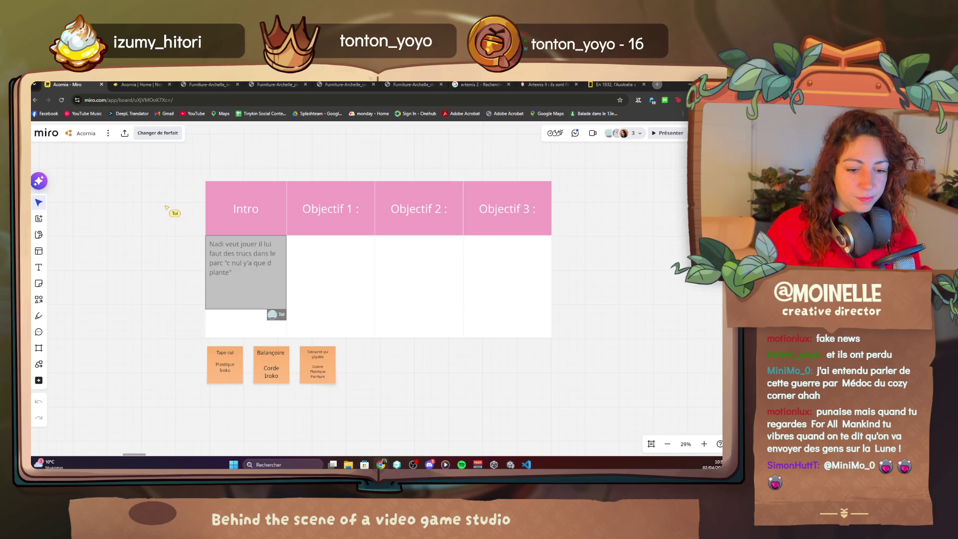
{"action": "scroll", "coordinate": [389, 175], "scroll_direction": "down", "scroll_amount": 3}
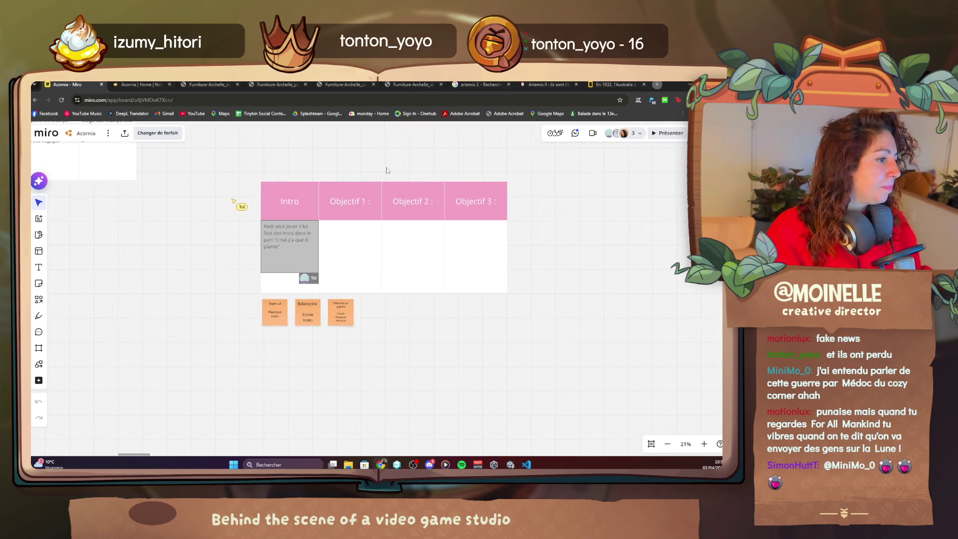
{"action": "scroll", "coordinate": [401, 201], "scroll_direction": "up", "scroll_amount": 5}
{"action": "scroll", "coordinate": [339, 259], "scroll_direction": "down", "scroll_amount": 4}
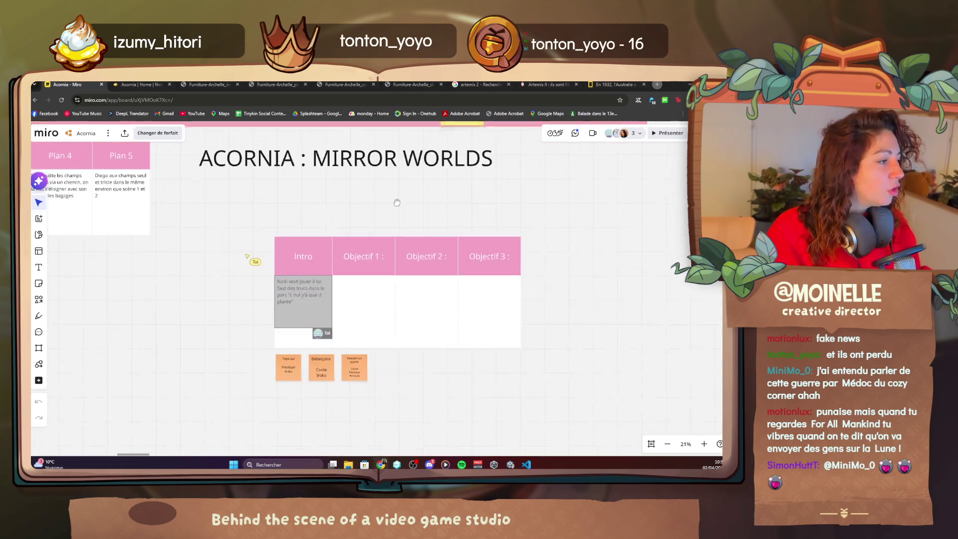
{"action": "scroll", "coordinate": [319, 269], "scroll_direction": "up", "scroll_amount": 3}
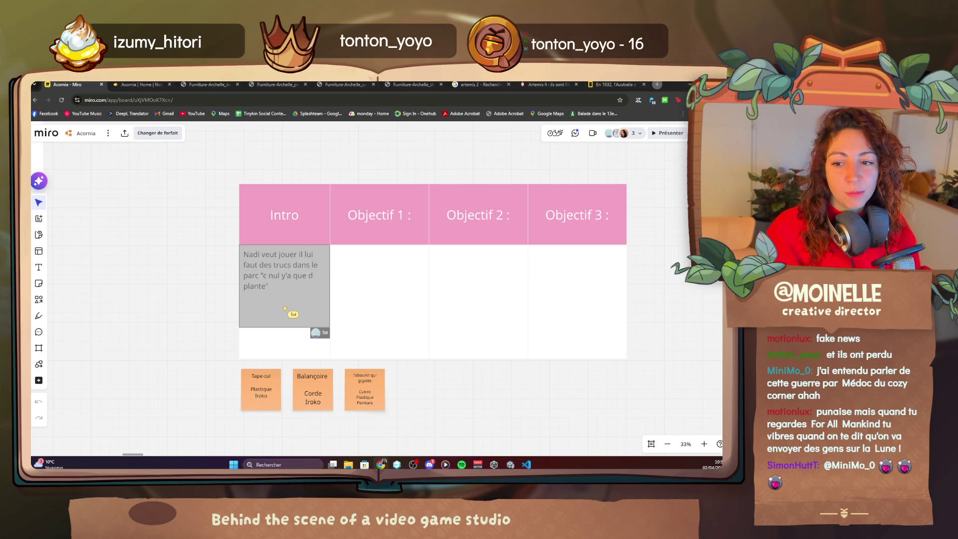
{"action": "scroll", "coordinate": [298, 192], "scroll_direction": "down", "scroll_amount": 5}
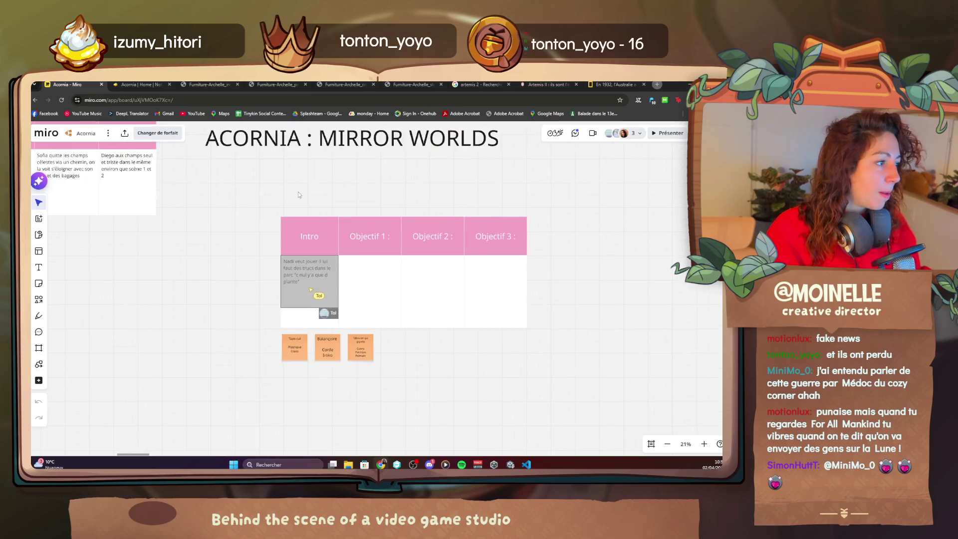
{"action": "scroll", "coordinate": [309, 284], "scroll_direction": "up", "scroll_amount": 5}
{"action": "scroll", "coordinate": [321, 379], "scroll_direction": "up", "scroll_amount": 2}
- Select only the squirrel character image and copy it
{"action": "left_click", "coordinate": [388, 290]}
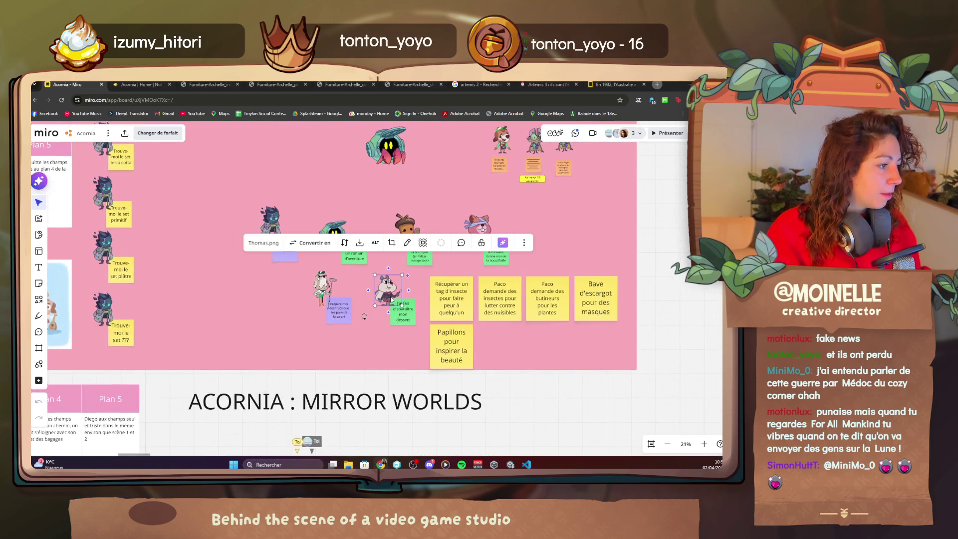
{"action": "left_click", "coordinate": [338, 229], "text": "shift"}
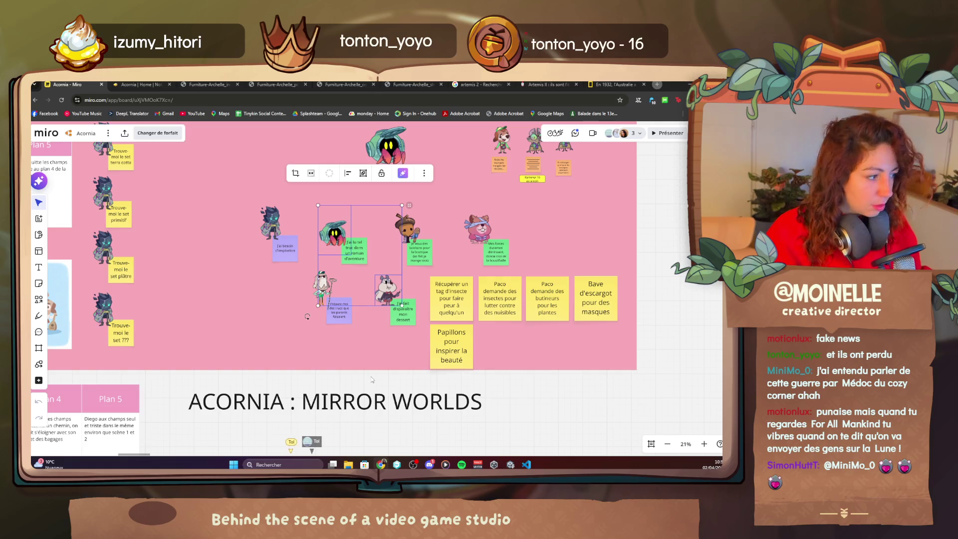
{"action": "left_click", "coordinate": [385, 289]}
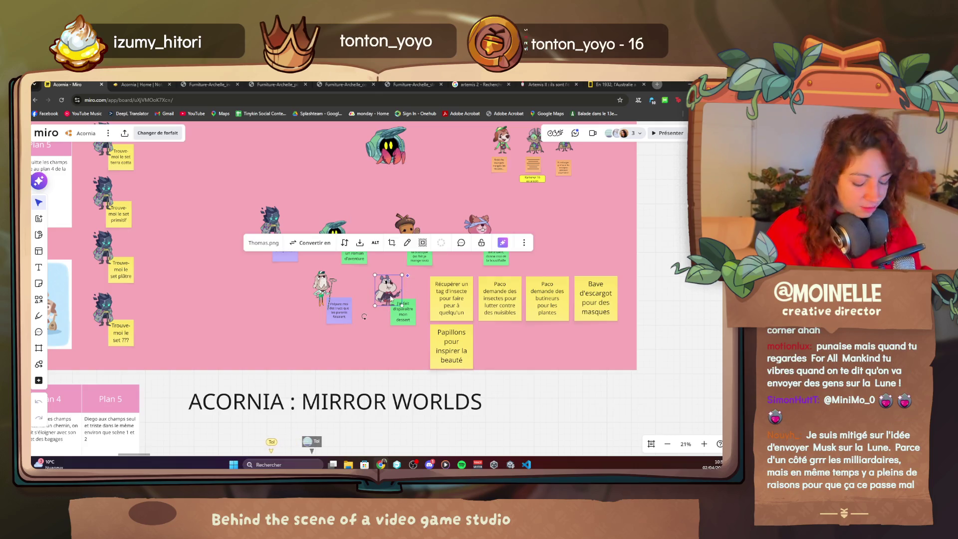
{"action": "key", "text": "ctrl+x"}
- Paste the squirrel image above and left of the Intro header, enlarged
{"action": "scroll", "coordinate": [521, 414], "scroll_direction": "down", "scroll_amount": 5}
{"action": "key", "text": "ctrl+v"}
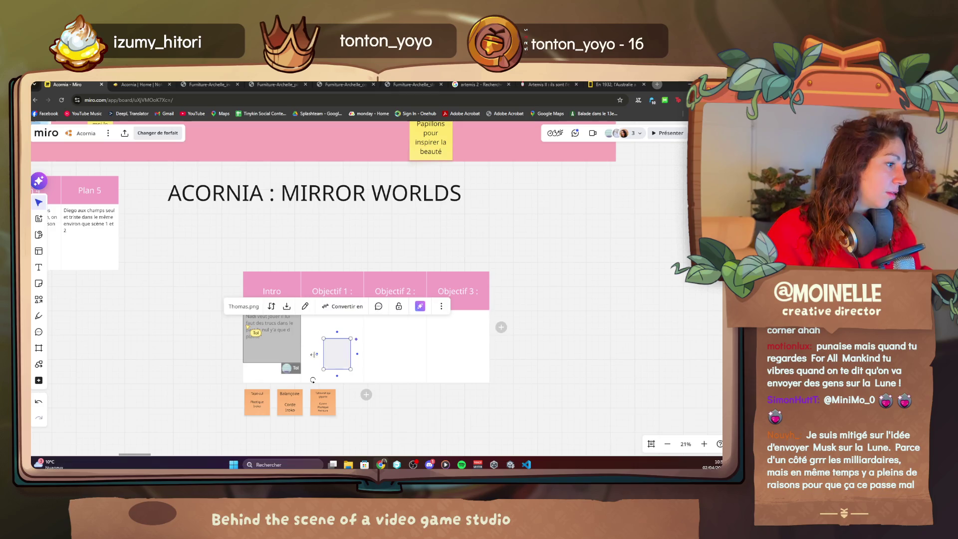
{"action": "mouse_move", "coordinate": [336, 359]}
{"action": "left_mouse_down"}
{"action": "mouse_move", "coordinate": [229, 300]}
{"action": "mouse_move", "coordinate": [271, 253]}
{"action": "left_mouse_up"}
{"action": "left_click", "coordinate": [213, 331]}
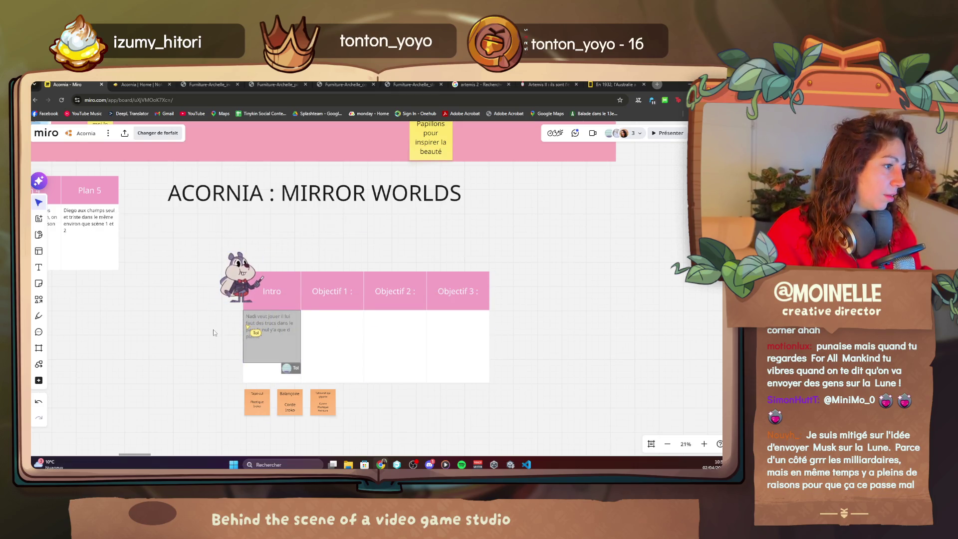
{"action": "scroll", "coordinate": [222, 347], "scroll_direction": "up", "scroll_amount": 3}
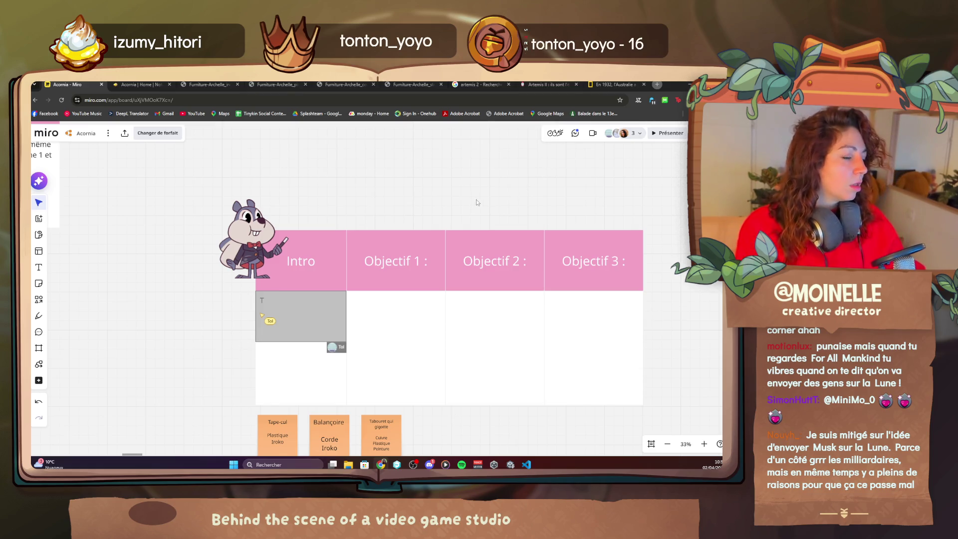
- Replace the Intro note with 'Thomas veut redonner le sourire aux gens dans l'arbre.'
{"action": "type", "text": "HO"}
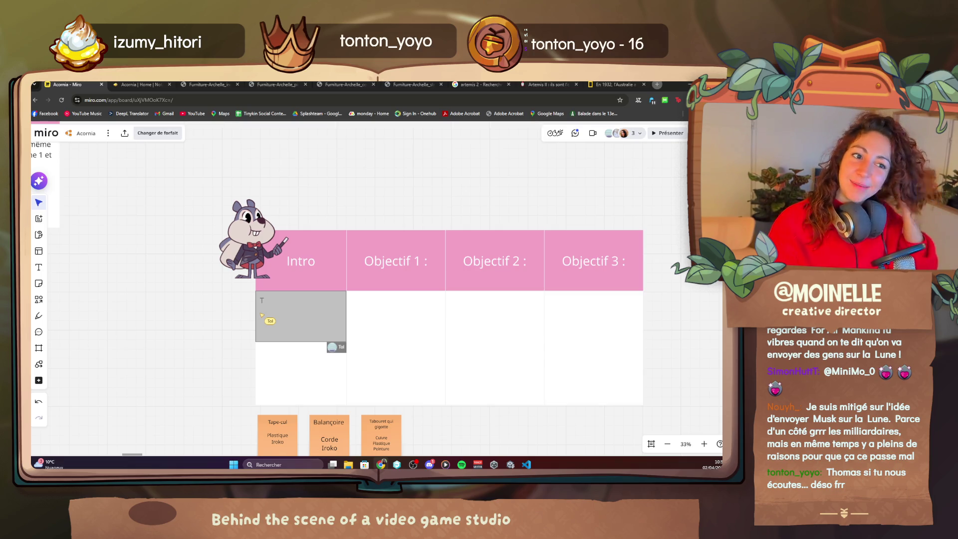
{"action": "type", "text": "homas"}
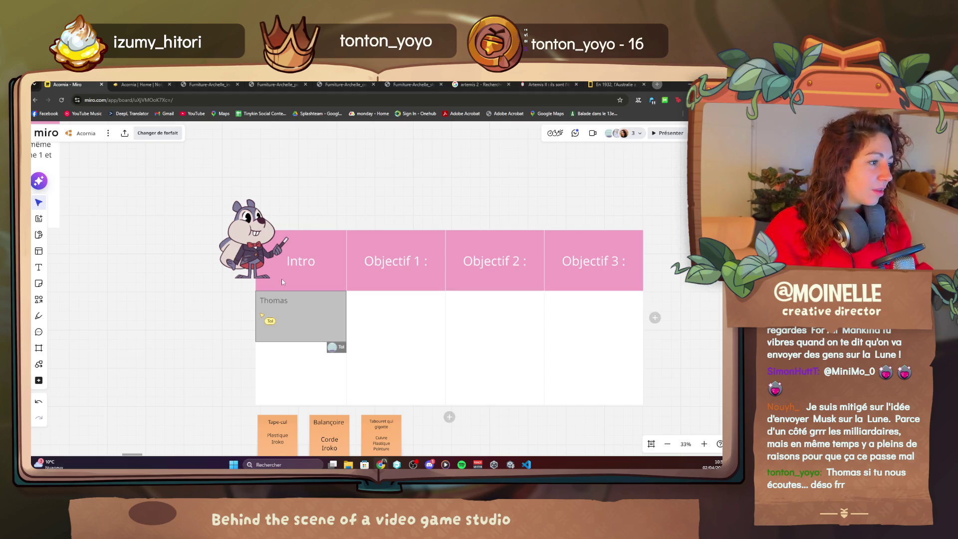
{"action": "scroll", "coordinate": [180, 283], "scroll_direction": "up", "scroll_amount": 2}
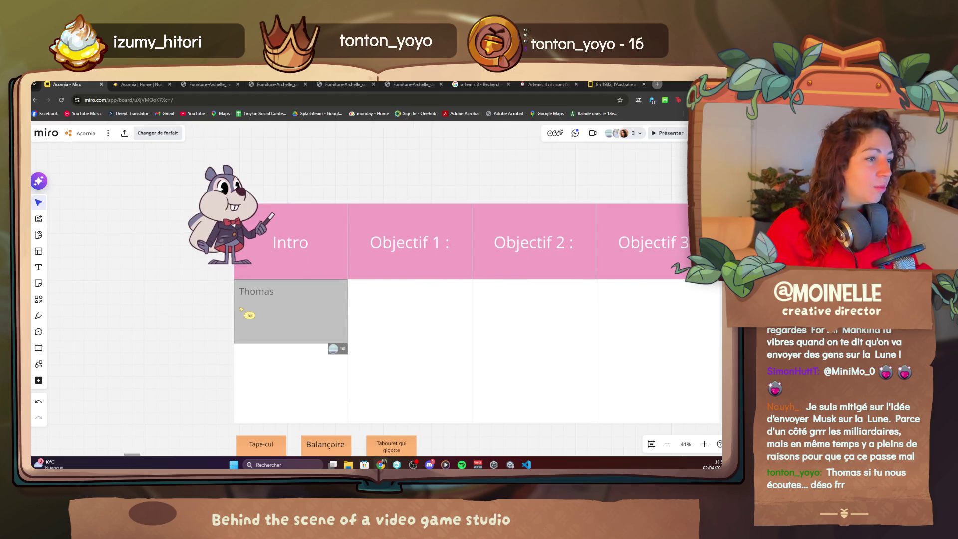
{"action": "left_click", "coordinate": [611, 133]}
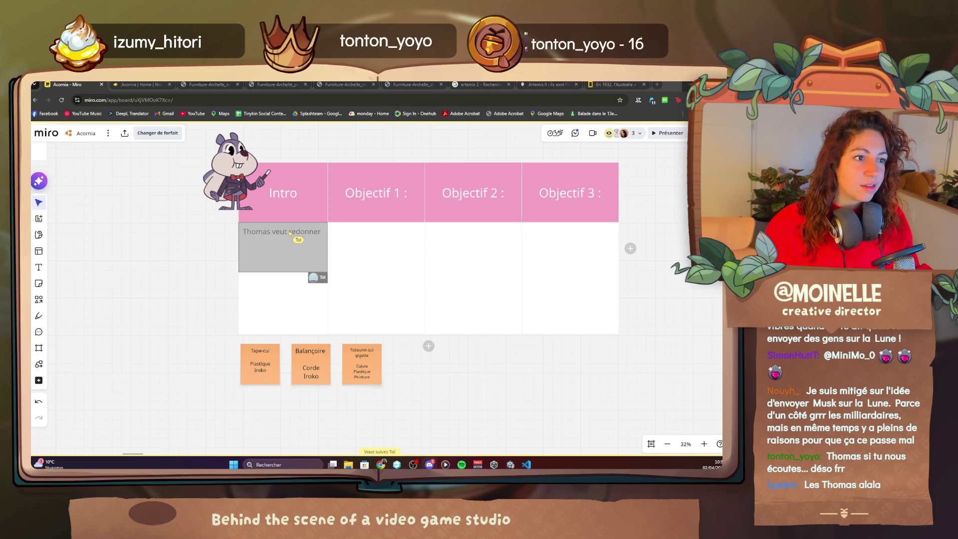
- Skip to the next track in the music player
{"action": "left_click", "coordinate": [446, 464]}
{"action": "left_click", "coordinate": [298, 428]}
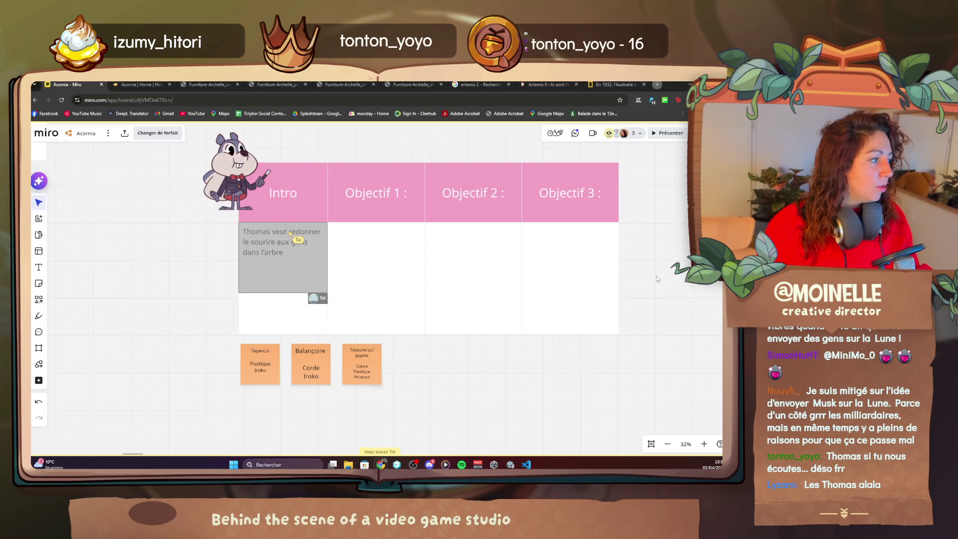
{"action": "left_click", "coordinate": [445, 465]}
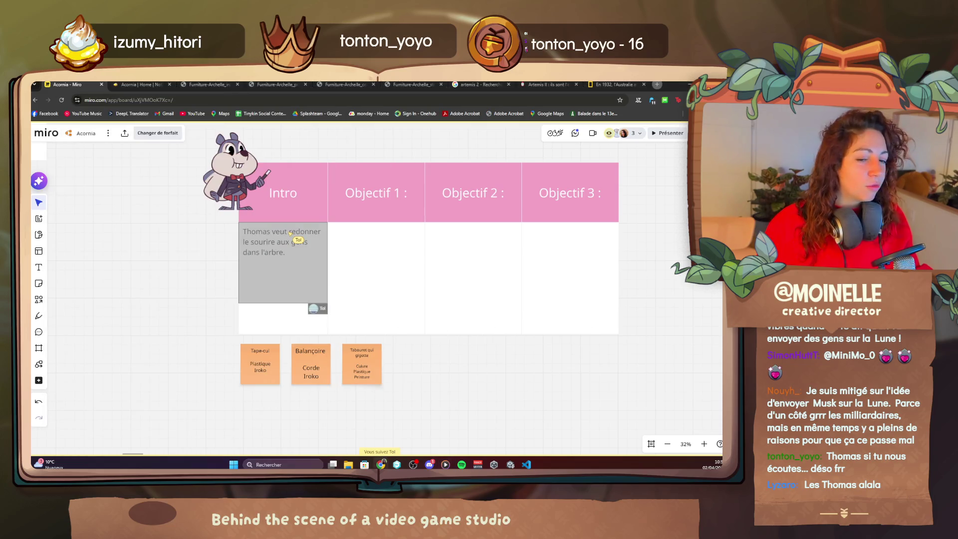
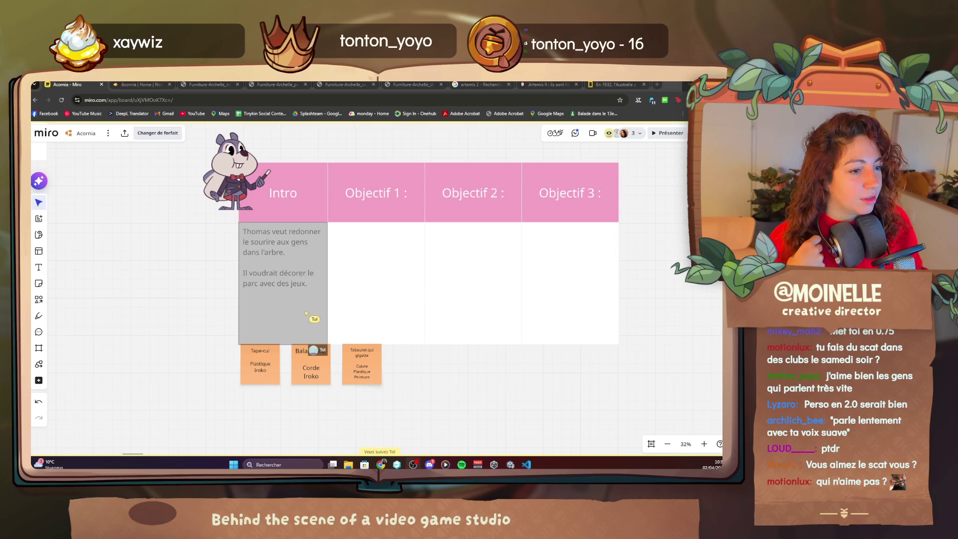
- Add 'Nadi débarque' to the Intro story text
{"action": "type", "text": "Nadi débarque et explique qu'il voudrait ça, ça et ça."}
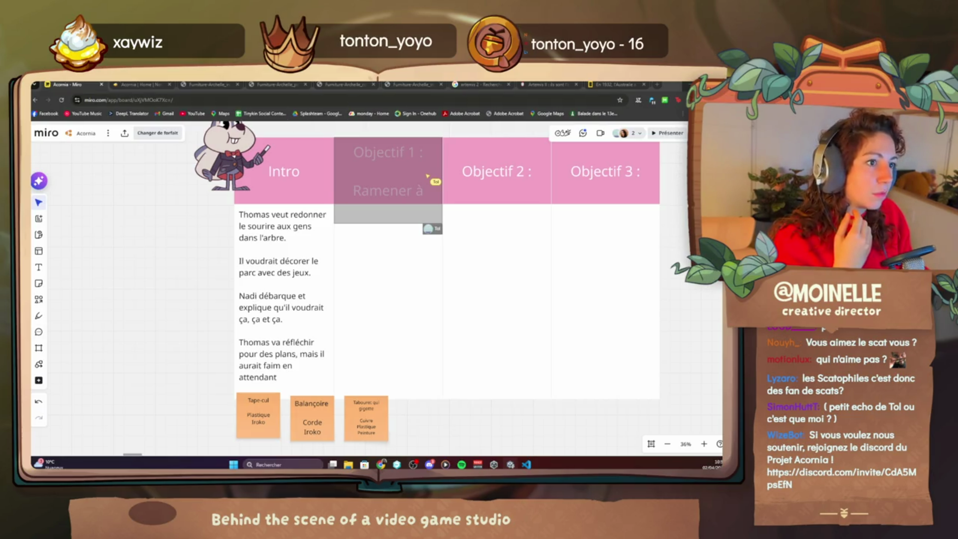
{"action": "left_click", "coordinate": [220, 84]}
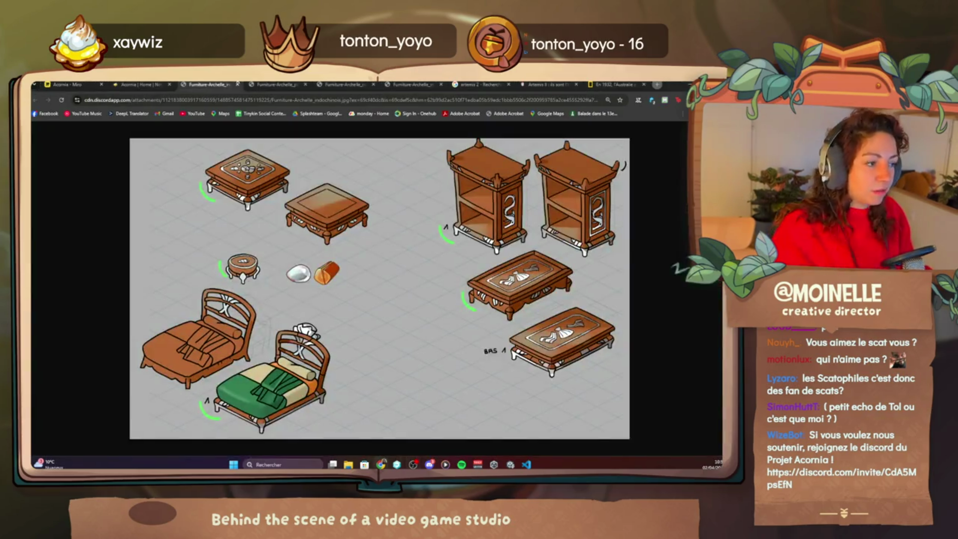
- Close the leftover furniture and article tabs and return to the Acornia board
{"action": "left_click", "coordinate": [237, 84]}
{"action": "left_click", "coordinate": [237, 84]}
{"action": "left_click", "coordinate": [237, 83]}
{"action": "middle_click", "coordinate": [236, 84]}
{"action": "middle_click", "coordinate": [236, 84]}
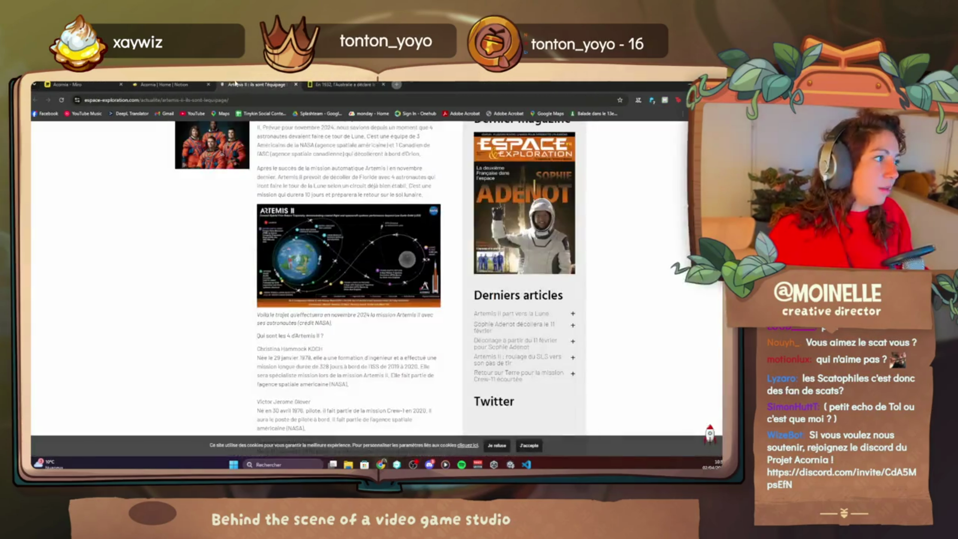
{"action": "middle_click", "coordinate": [237, 84]}
{"action": "middle_click", "coordinate": [236, 84]}
{"action": "left_click", "coordinate": [86, 85]}
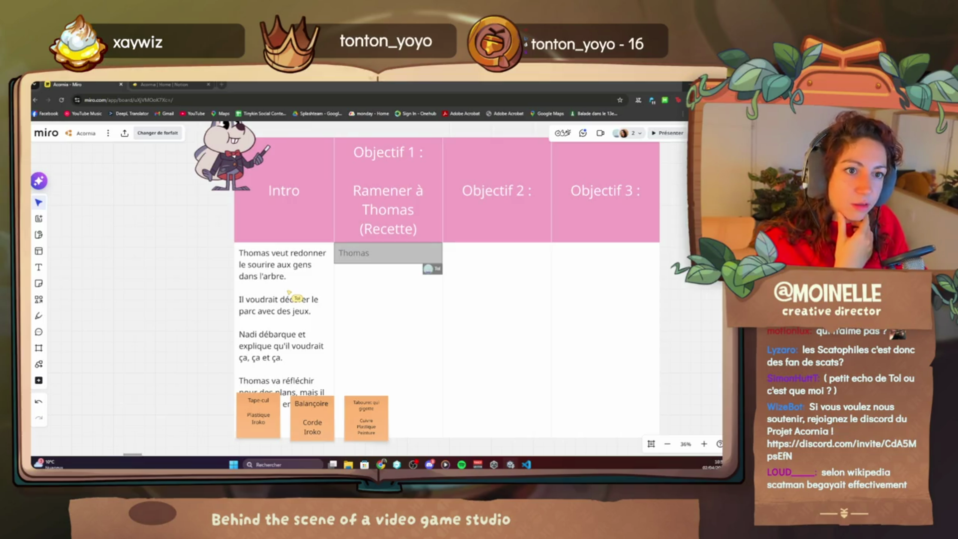
{"action": "key", "text": "alt+Tab"}
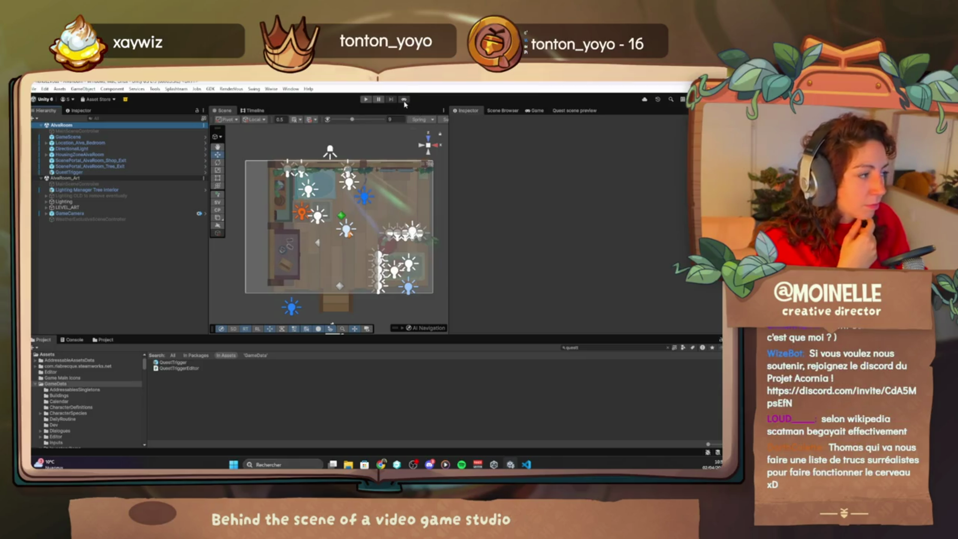
- Start the Acornia game in Play mode to reach the Mirror Worlds title screen
{"action": "left_click", "coordinate": [404, 99]}
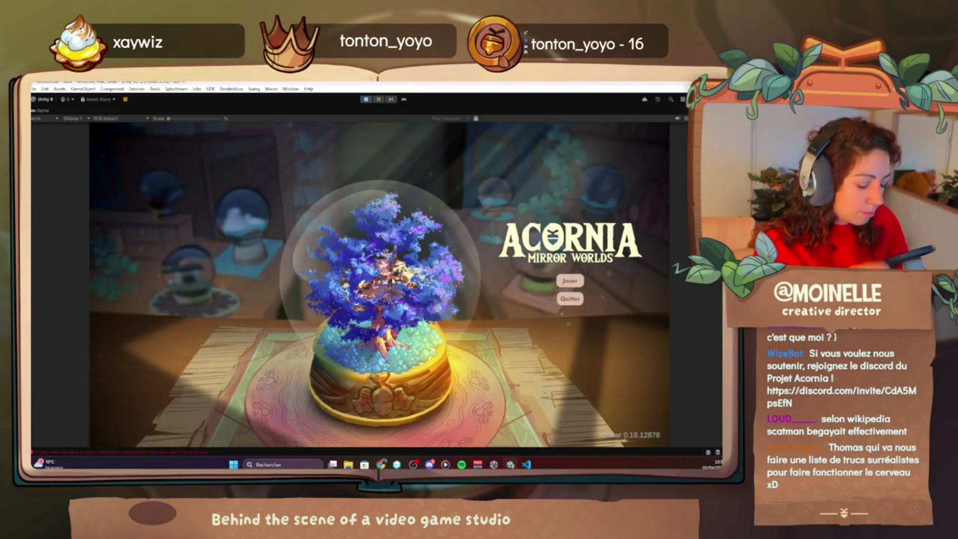
{"action": "key", "text": "F1"}
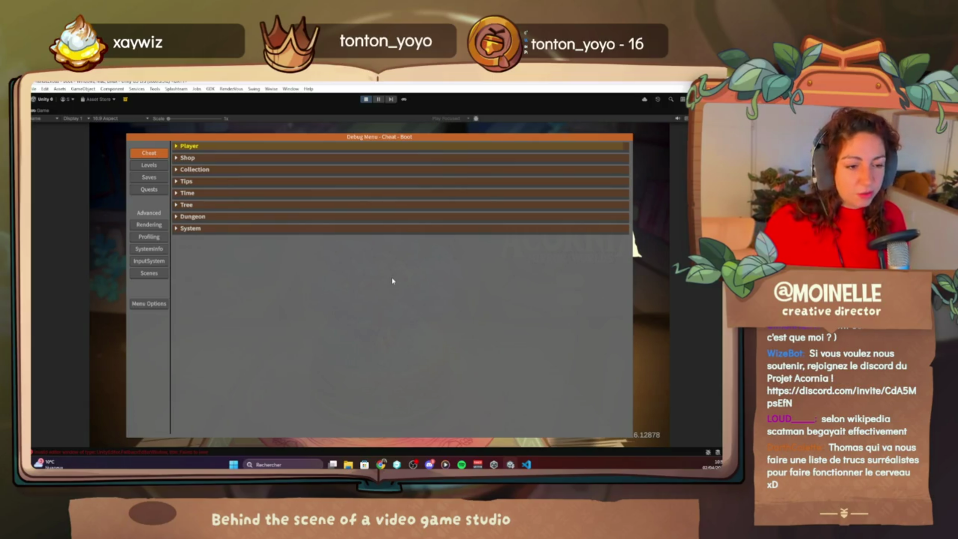
- Unlock a quest under Quests: Chapter 2 in the debug menu, loading Ramus's dialogue
{"action": "key", "text": "Down"}
{"action": "key", "text": "Down"}
{"action": "key", "text": "Down"}
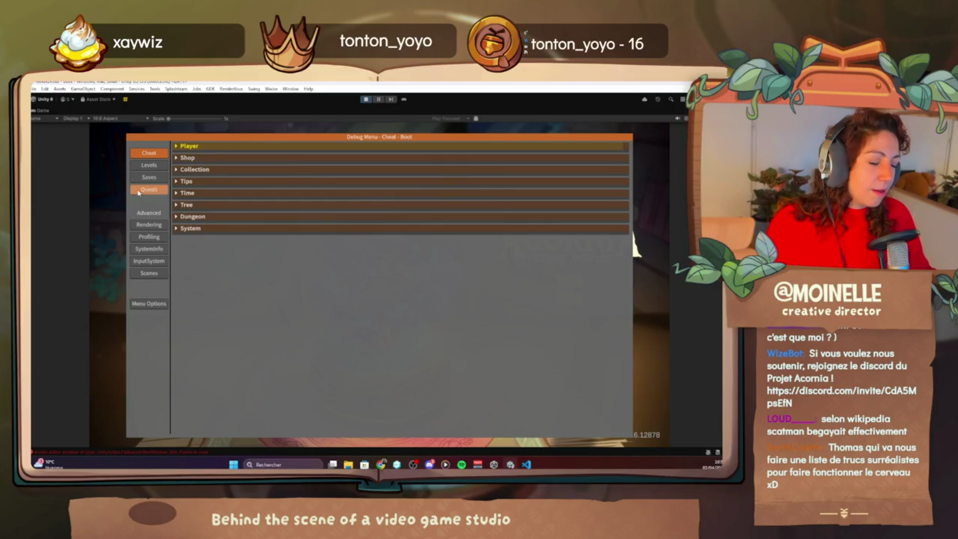
{"action": "left_click", "coordinate": [256, 255]}
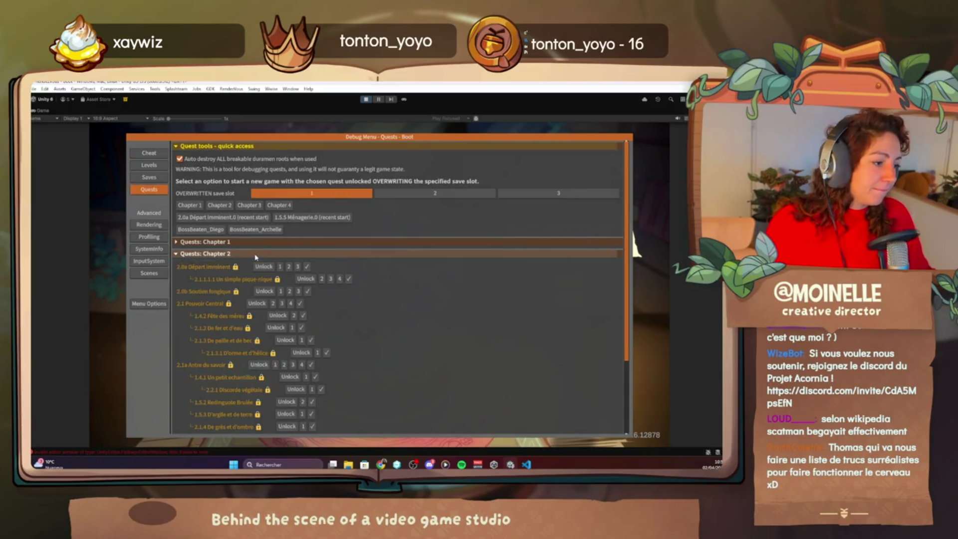
{"action": "scroll", "coordinate": [256, 257], "scroll_direction": "down", "scroll_amount": 3}
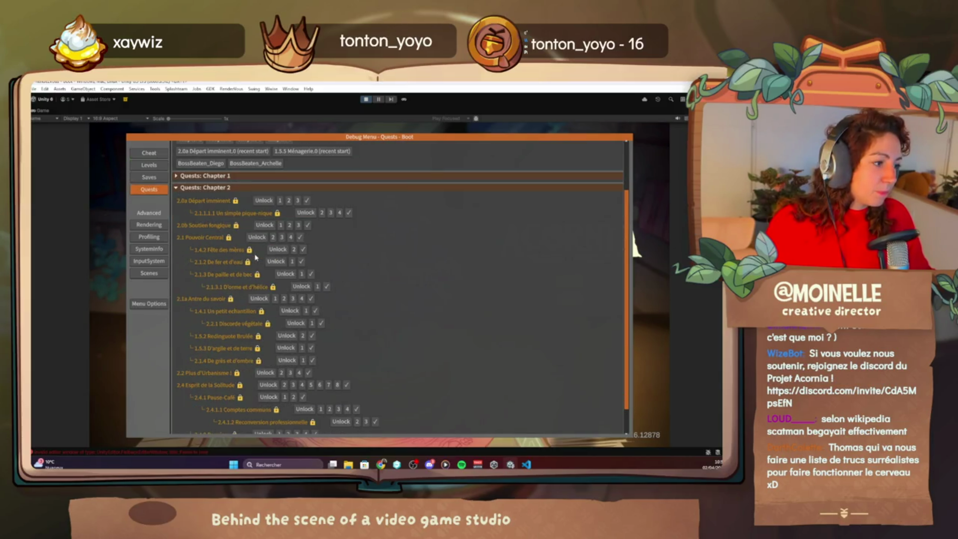
{"action": "scroll", "coordinate": [255, 257], "scroll_direction": "down", "scroll_amount": 1}
{"action": "scroll", "coordinate": [255, 257], "scroll_direction": "up", "scroll_amount": 1}
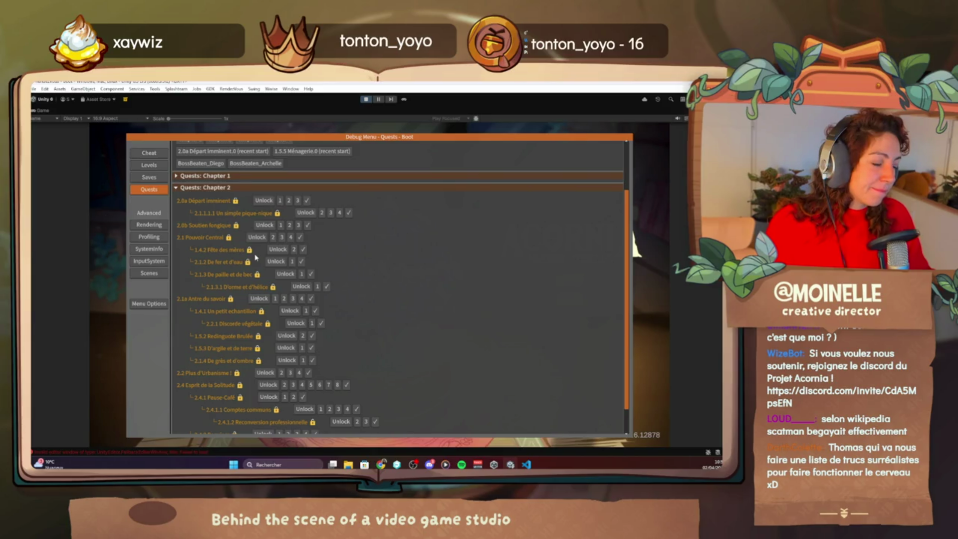
{"action": "left_click", "coordinate": [265, 225]}
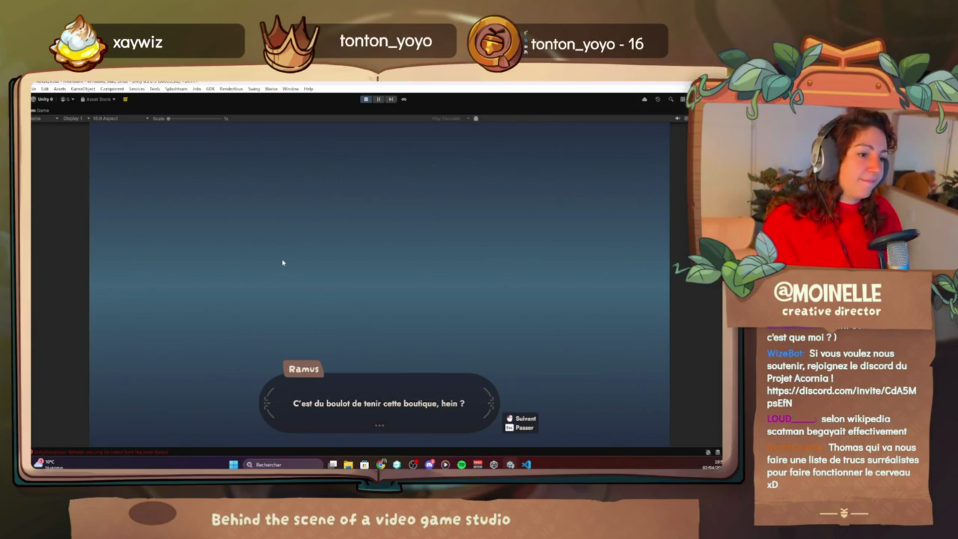
- Advance through Ramus's dialogue lines, then stop Play mode and go back to Miro
{"action": "left_click", "coordinate": [282, 262]}
{"action": "left_click", "coordinate": [282, 262]}
{"action": "left_click", "coordinate": [282, 263]}
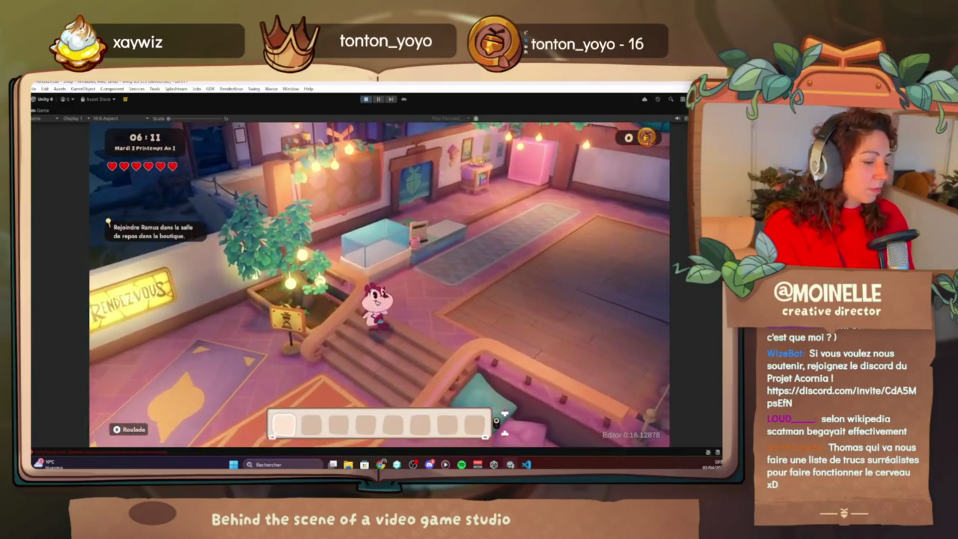
{"action": "left_click", "coordinate": [366, 100]}
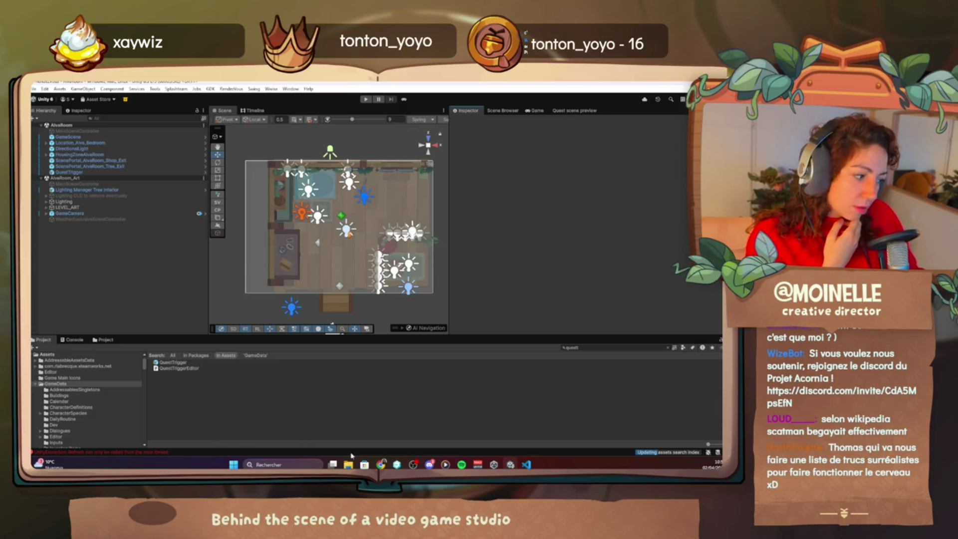
{"action": "left_click", "coordinate": [379, 463]}
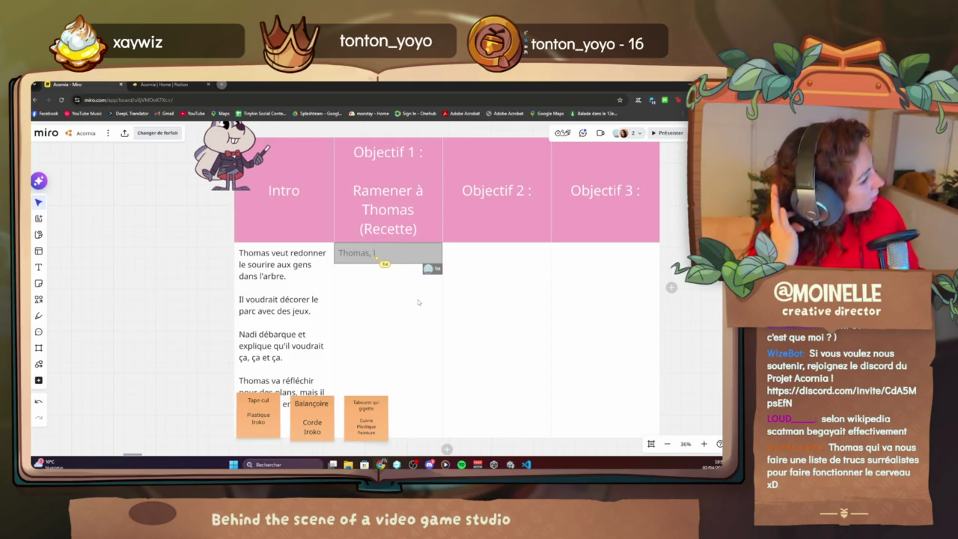
- Glance at the Unity editor, then come back to the Miro board
{"action": "scroll", "coordinate": [419, 302], "scroll_direction": "up", "scroll_amount": 1}
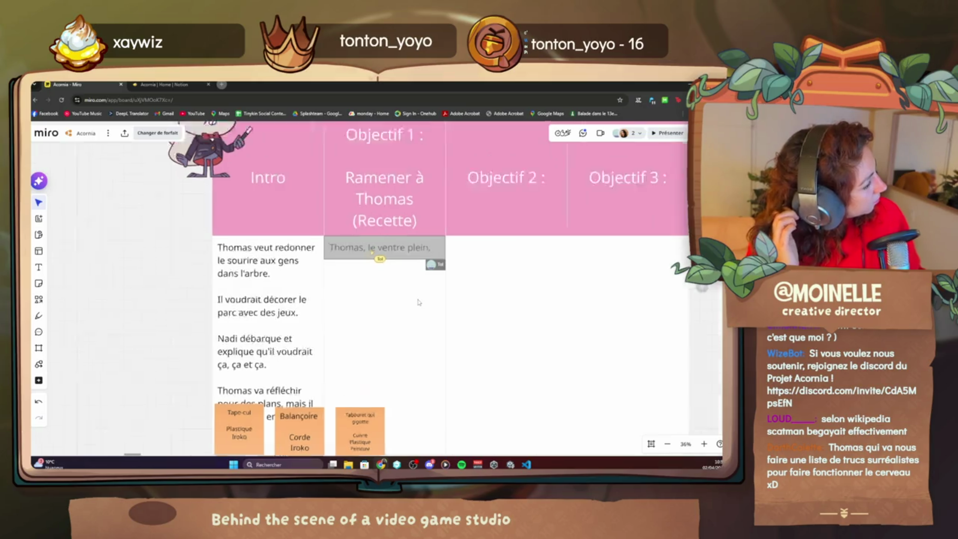
{"action": "mouse_move", "coordinate": [510, 464]}
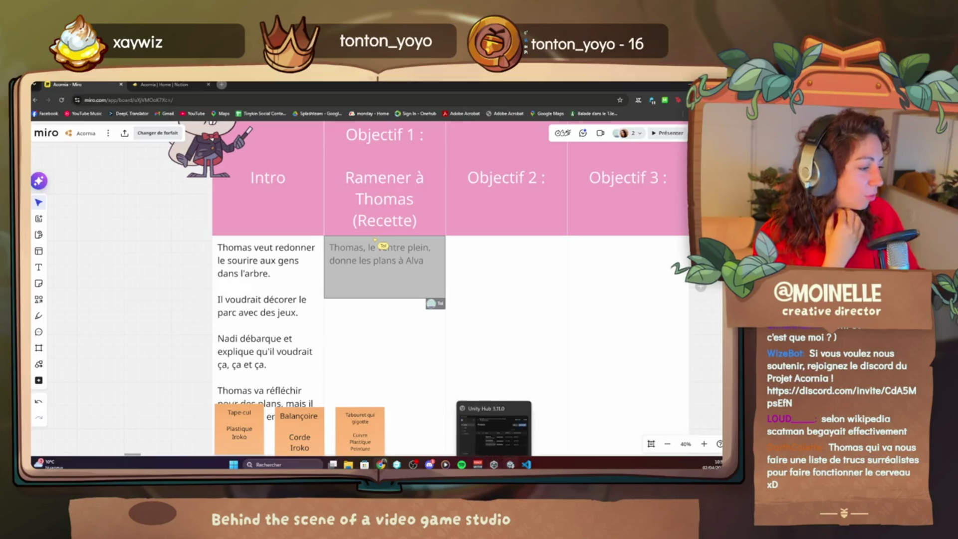
{"action": "left_click", "coordinate": [510, 464]}
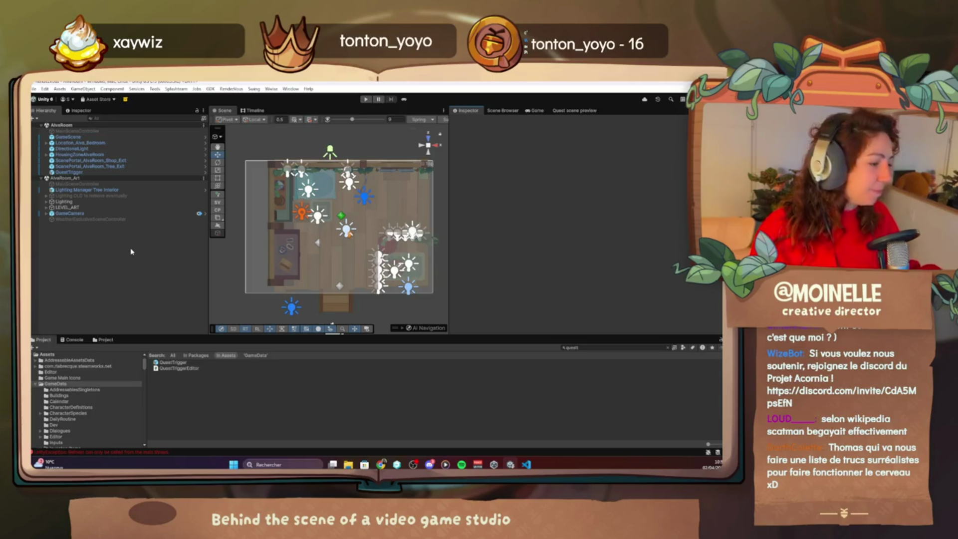
{"action": "scroll", "coordinate": [329, 228], "scroll_direction": "down", "scroll_amount": 2}
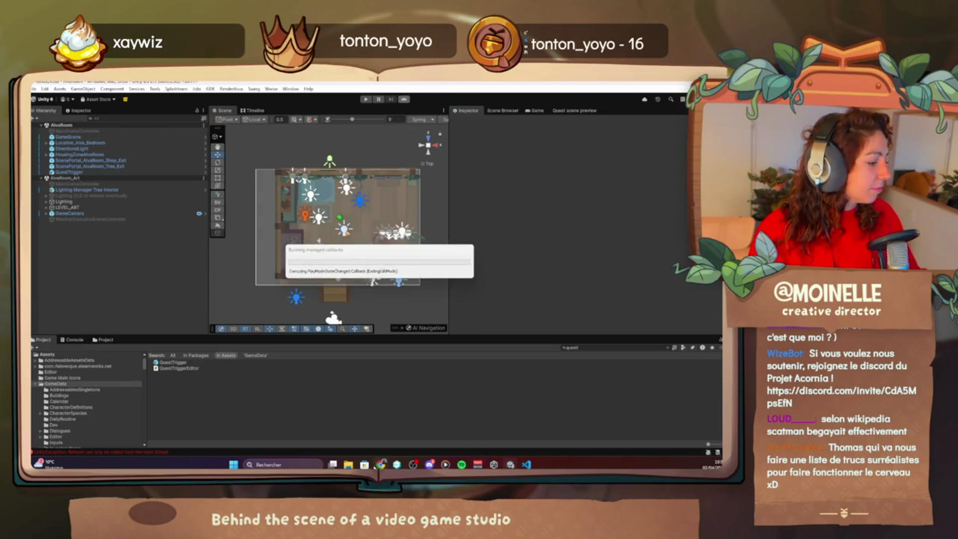
{"action": "left_click", "coordinate": [380, 463]}
- Finish the grey note with 'qu'il faudrait trois trucs' and pan across the story columns
{"action": "type", "text": "qu'il"}
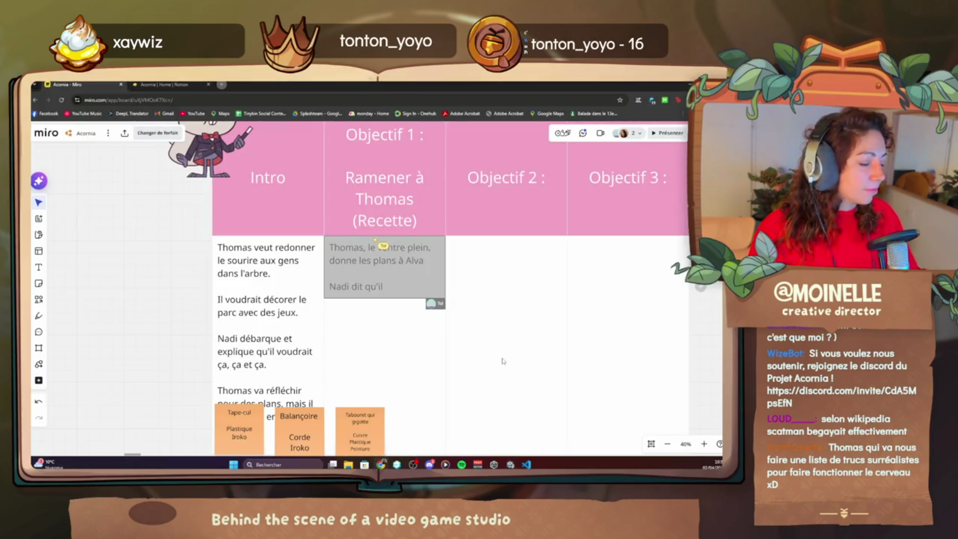
{"action": "type", "text": " faudrait"}
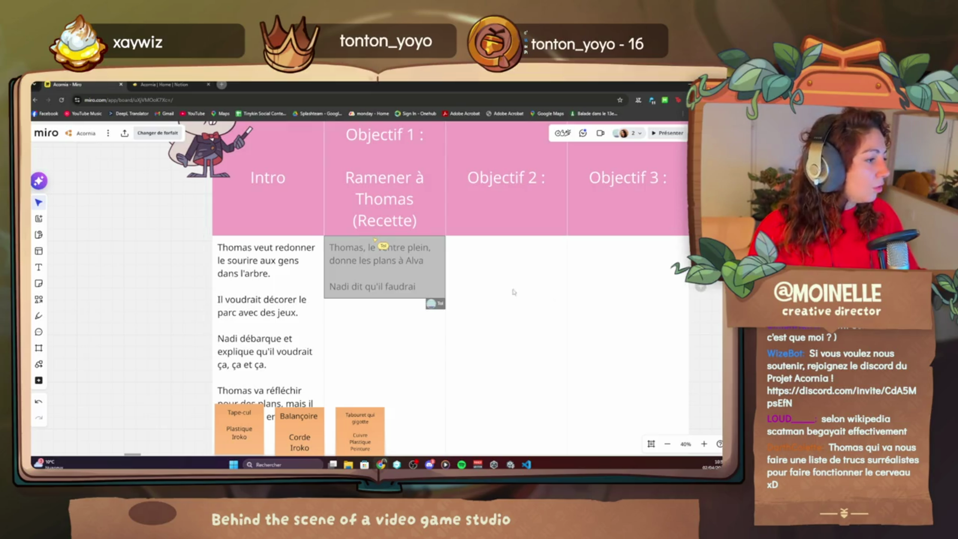
{"action": "scroll", "coordinate": [439, 315], "scroll_direction": "up", "scroll_amount": 2}
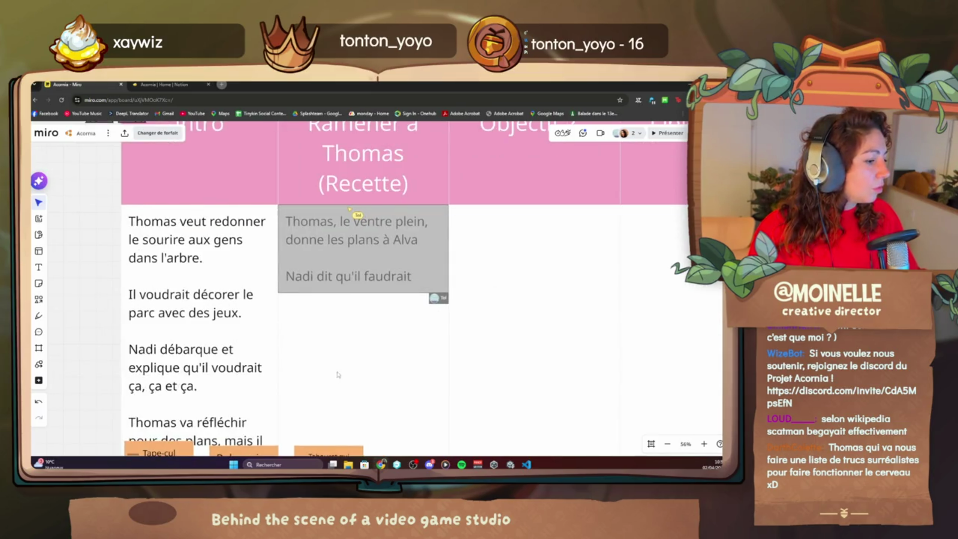
{"action": "scroll", "coordinate": [439, 315], "scroll_direction": "down", "scroll_amount": 3}
{"action": "scroll", "coordinate": [367, 311], "scroll_direction": "up", "scroll_amount": 1}
{"action": "type", "text": "trois trucs"}
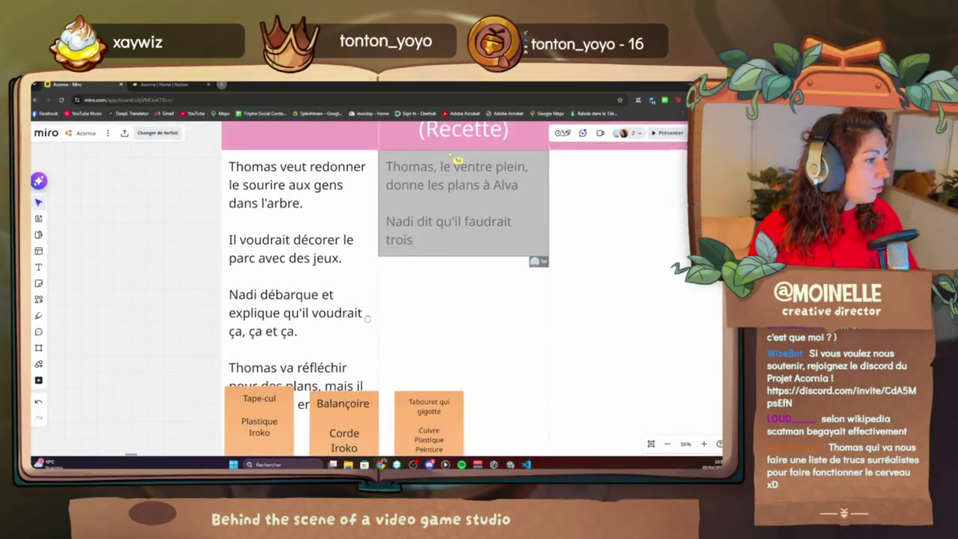
{"action": "left_click_drag", "start_coordinate": [366, 301], "coordinate": [322, 275]}
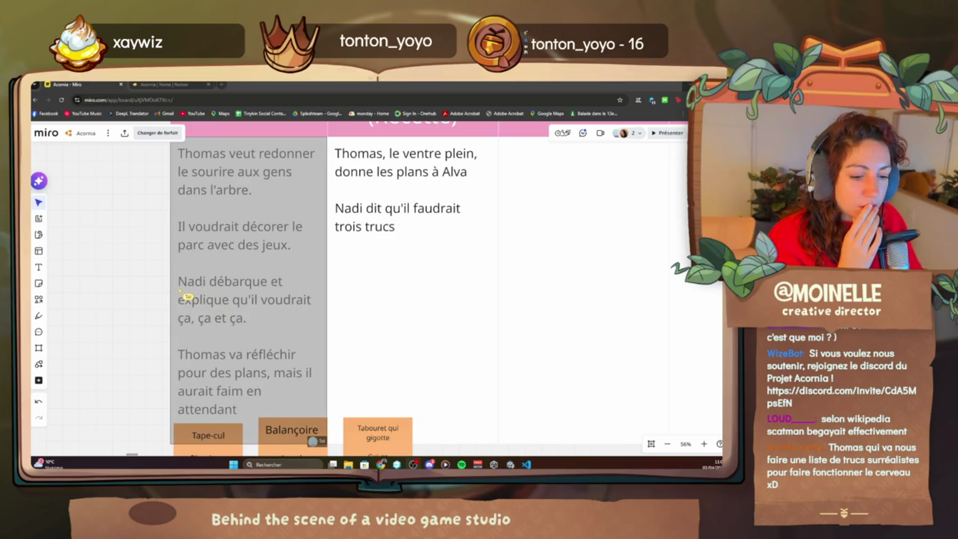
{"action": "key", "text": "alt+Tab"}
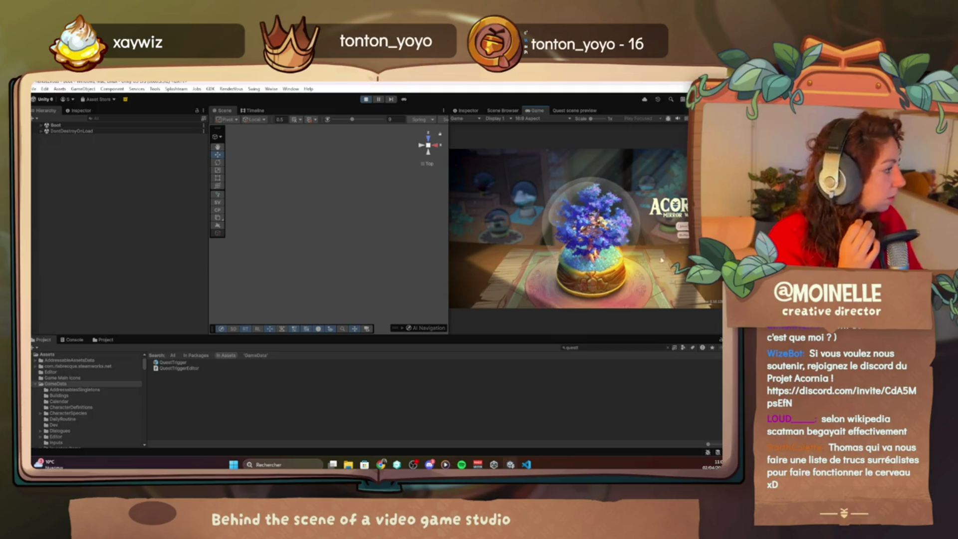
- Maximise the game view and start a new game at quest 2.0a Départ imminent
{"action": "double_click", "coordinate": [537, 110]}
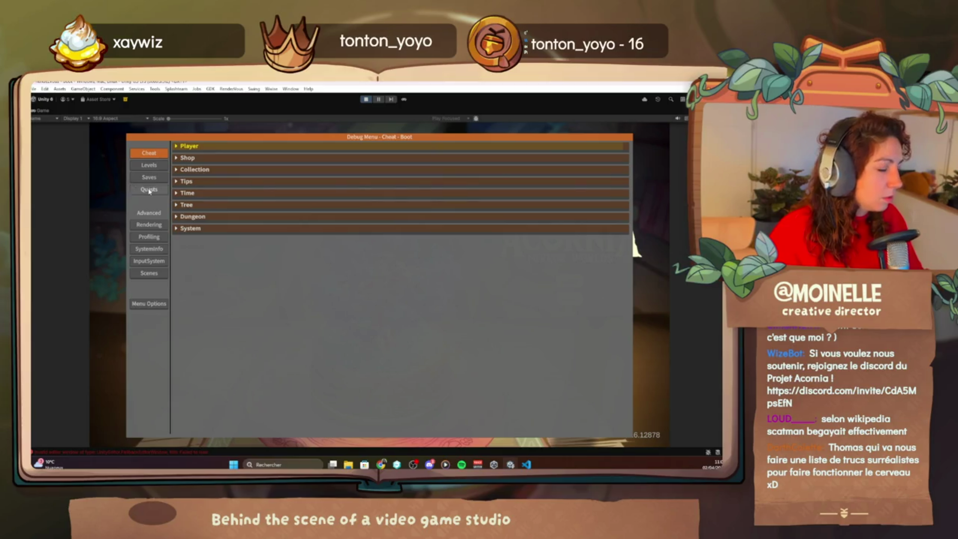
{"action": "left_click", "coordinate": [149, 190]}
{"action": "left_click", "coordinate": [274, 253]}
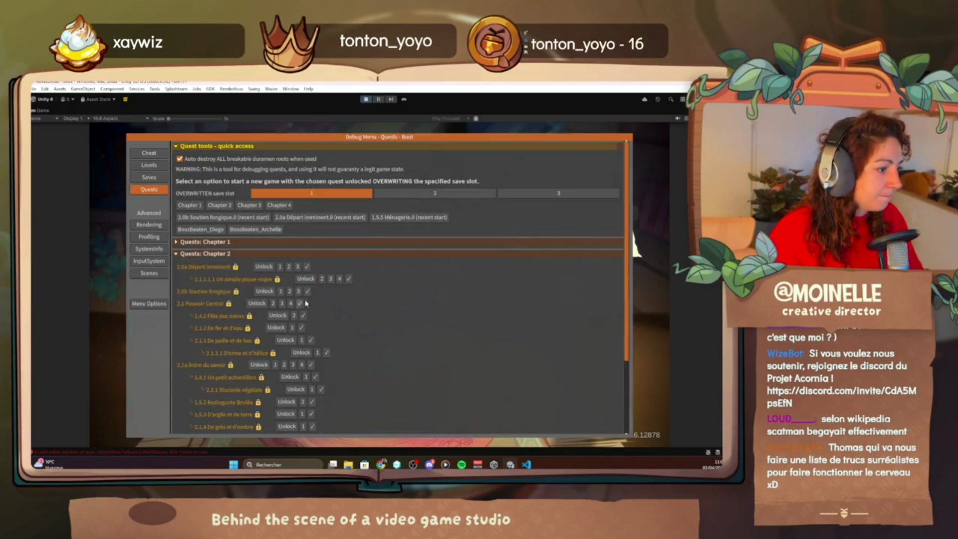
{"action": "left_click", "coordinate": [307, 268]}
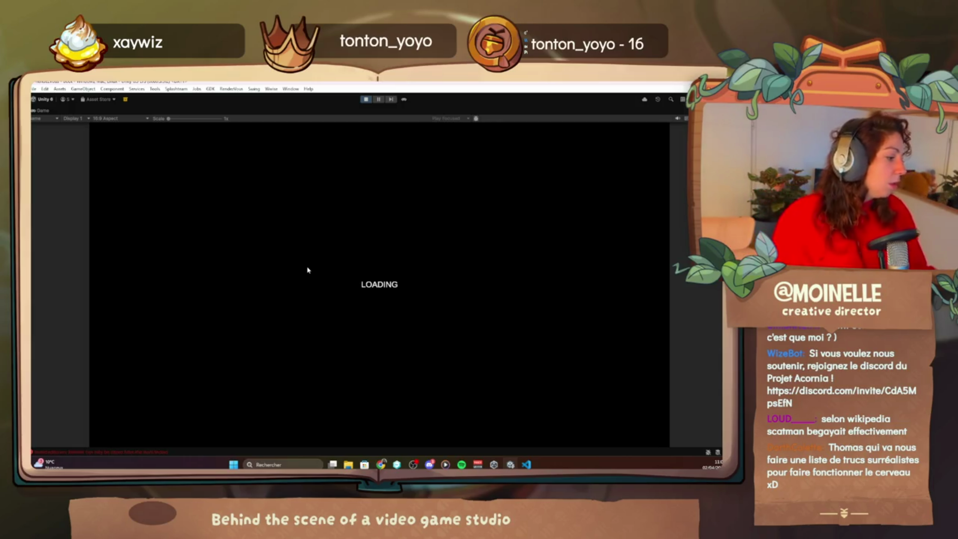
- Skip to the next music track in the media player, then minimise it
{"action": "left_click", "coordinate": [449, 464]}
{"action": "left_click", "coordinate": [298, 427]}
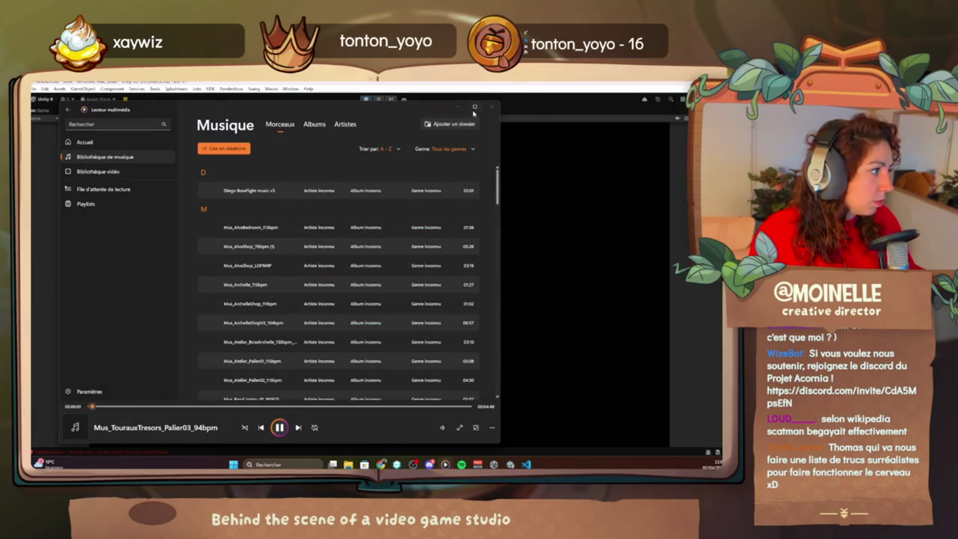
{"action": "left_click", "coordinate": [457, 107]}
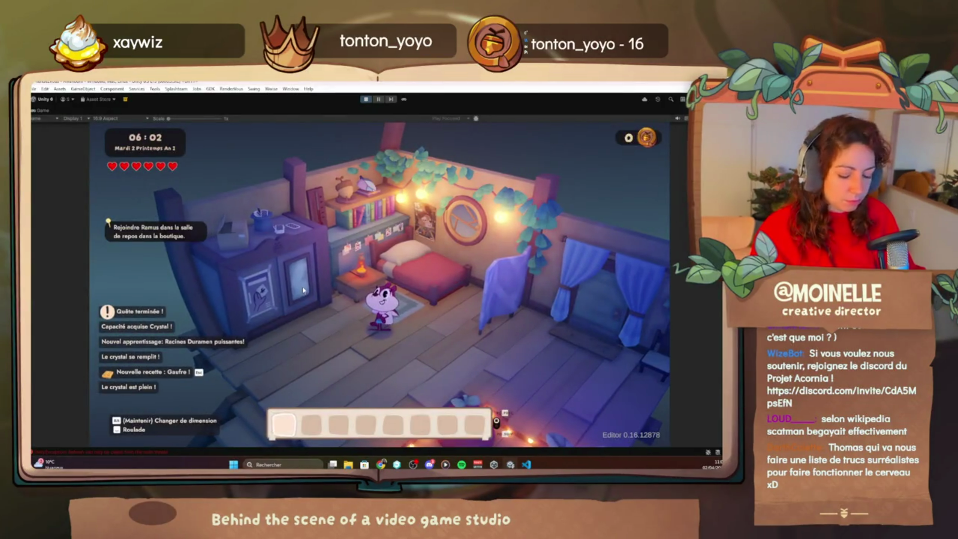
- Browse the Tree cheats in the debug menu, then walk the character into the lounge
{"action": "key", "text": "F1"}
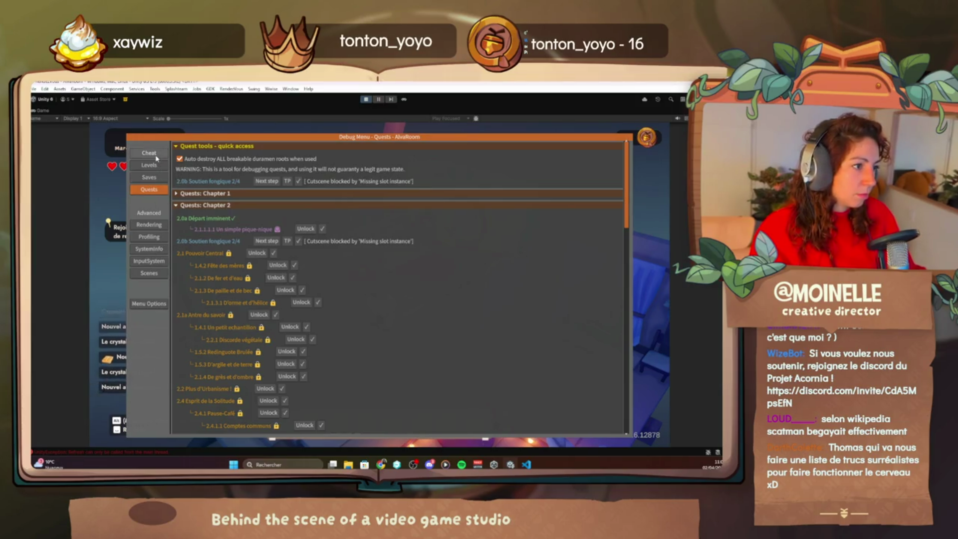
{"action": "left_click", "coordinate": [148, 153]}
{"action": "left_click", "coordinate": [186, 205]}
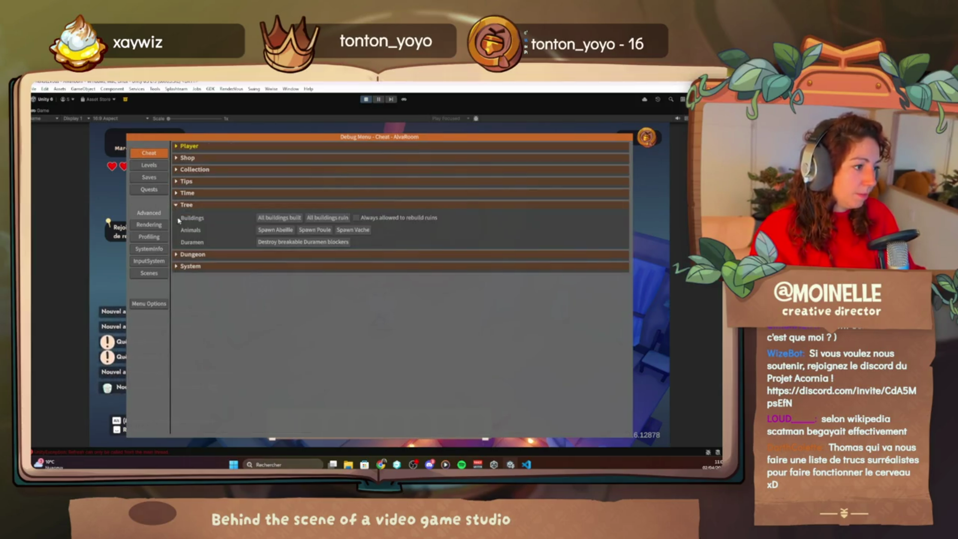
{"action": "key", "text": "F1"}
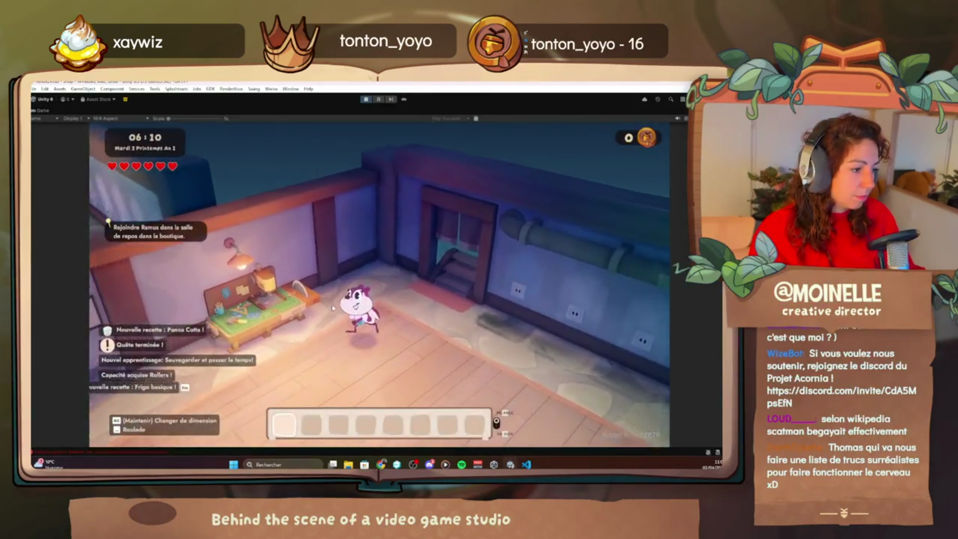
{"action": "key", "text": "s"}
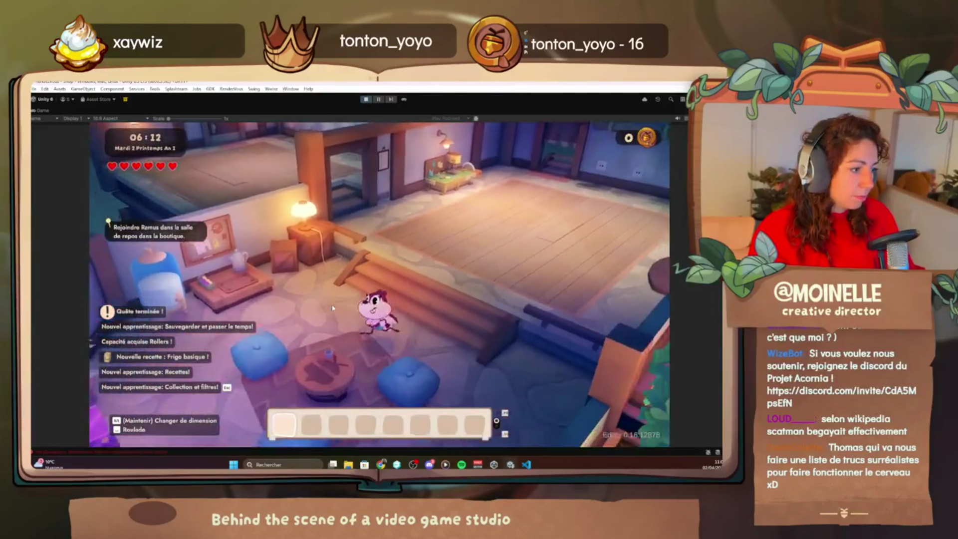
- Check the debug menu's quest page, then stop Play mode and return to Miro
{"action": "key", "text": "F1"}
{"action": "left_click", "coordinate": [157, 192]}
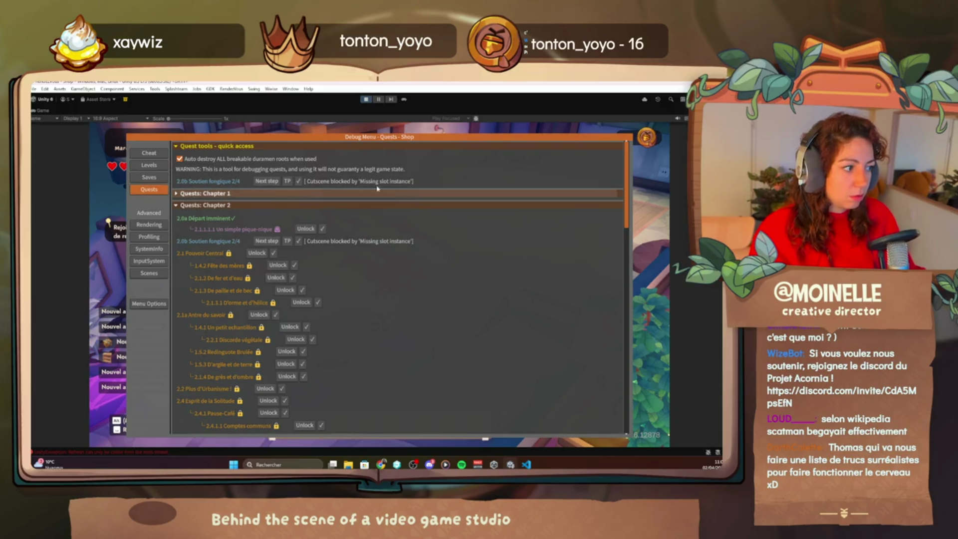
{"action": "left_click", "coordinate": [367, 100]}
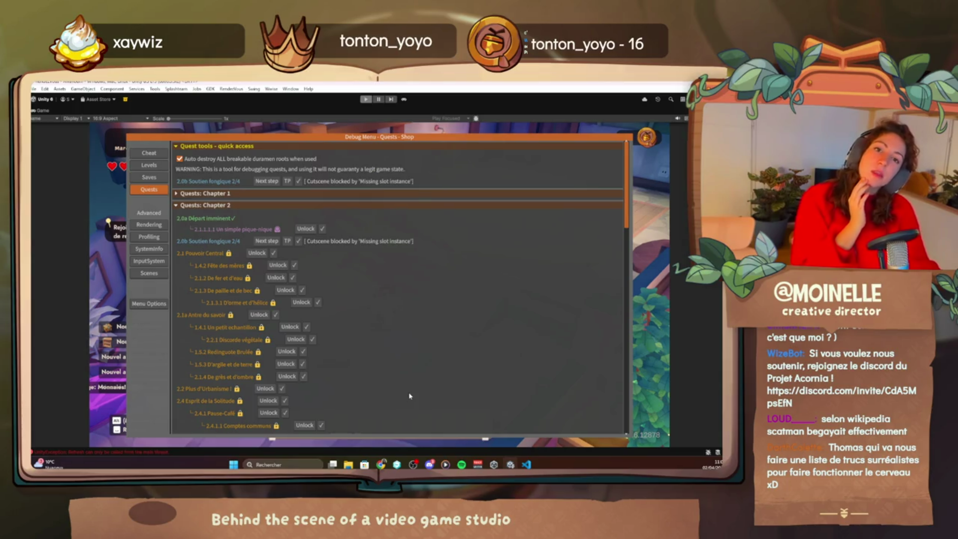
{"action": "key", "text": "alt+Tab"}
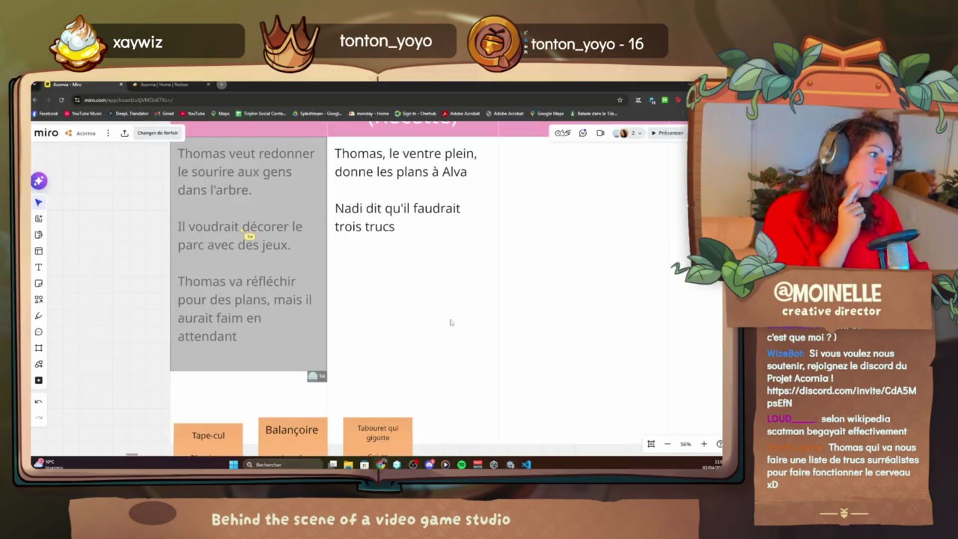
{"action": "left_click_drag", "start_coordinate": [484, 252], "coordinate": [447, 291]}
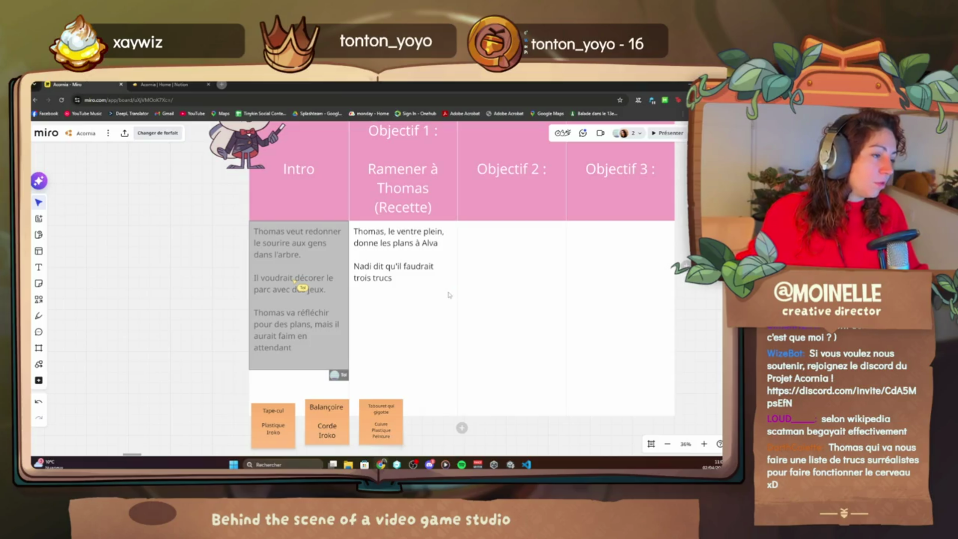
{"action": "scroll", "coordinate": [447, 286], "scroll_direction": "up", "scroll_amount": 2}
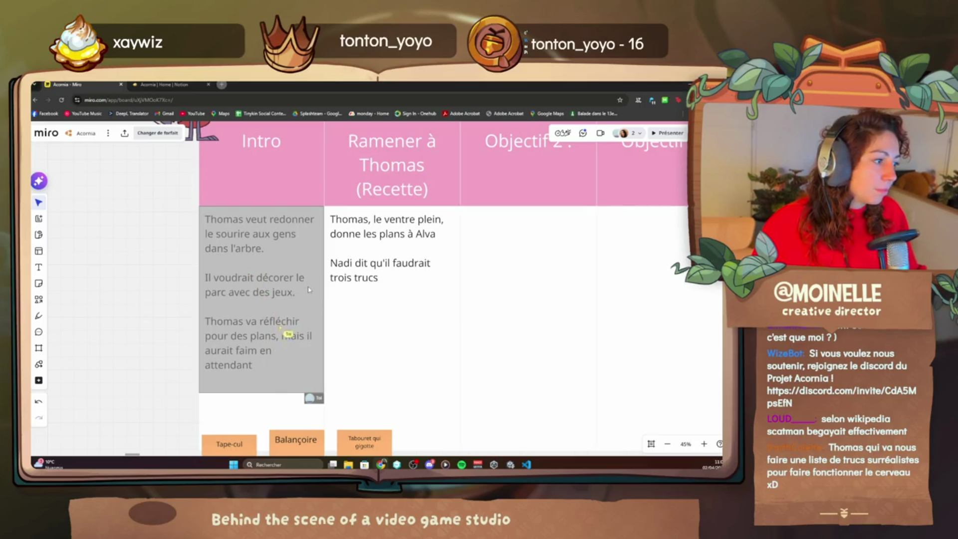
{"action": "scroll", "coordinate": [309, 289], "scroll_direction": "down", "scroll_amount": 5}
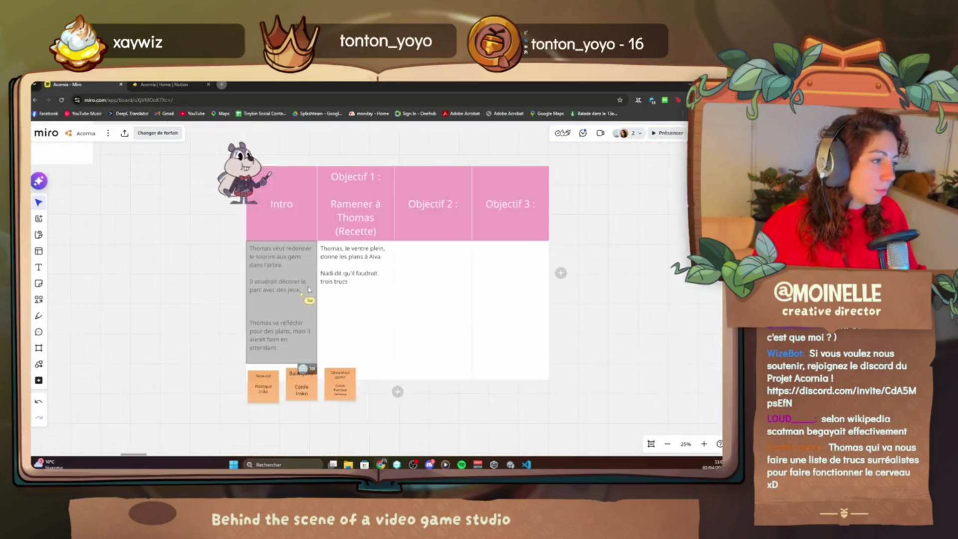
{"action": "scroll", "coordinate": [310, 289], "scroll_direction": "up", "scroll_amount": 2}
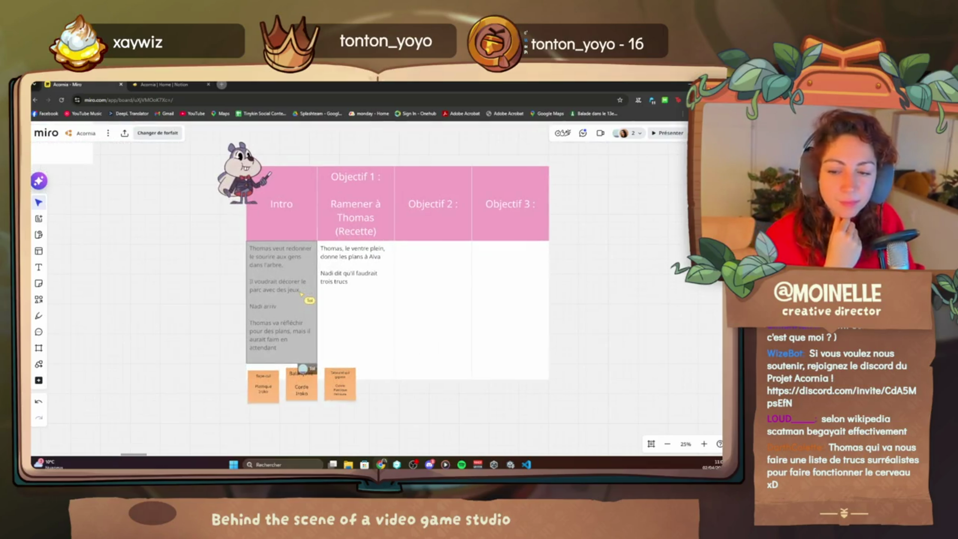
{"action": "left_click", "coordinate": [452, 465]}
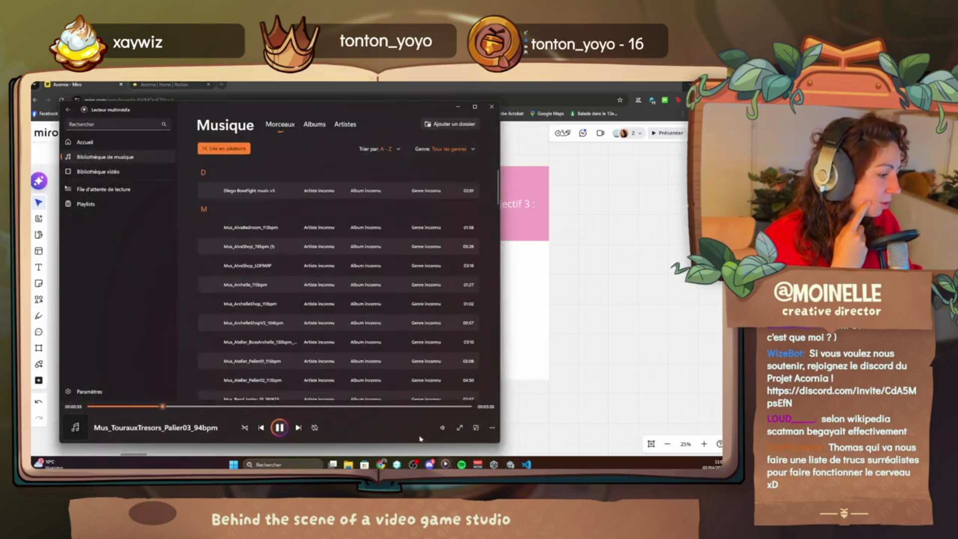
- Skip ahead three music tracks, then switch to the Notion page in the browser
{"action": "left_click", "coordinate": [299, 427]}
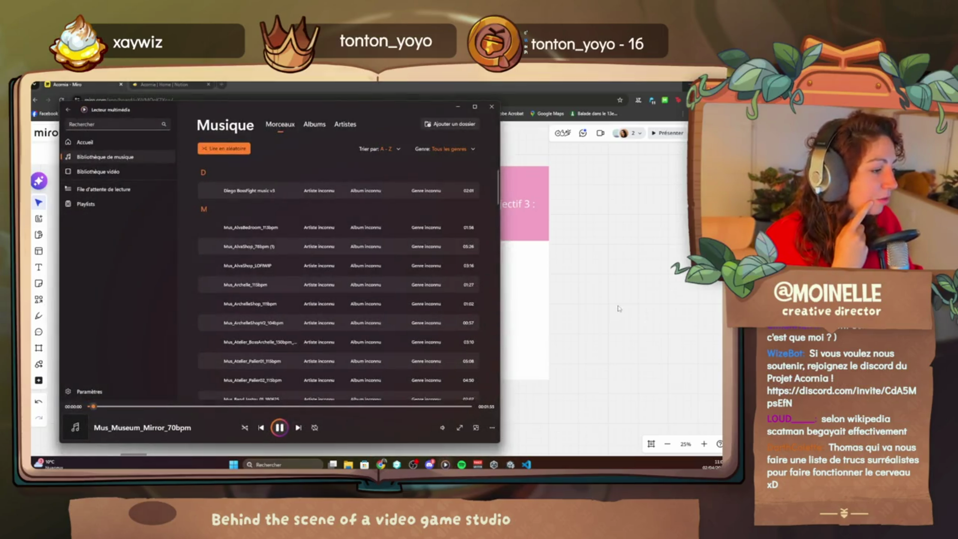
{"action": "left_click", "coordinate": [295, 428]}
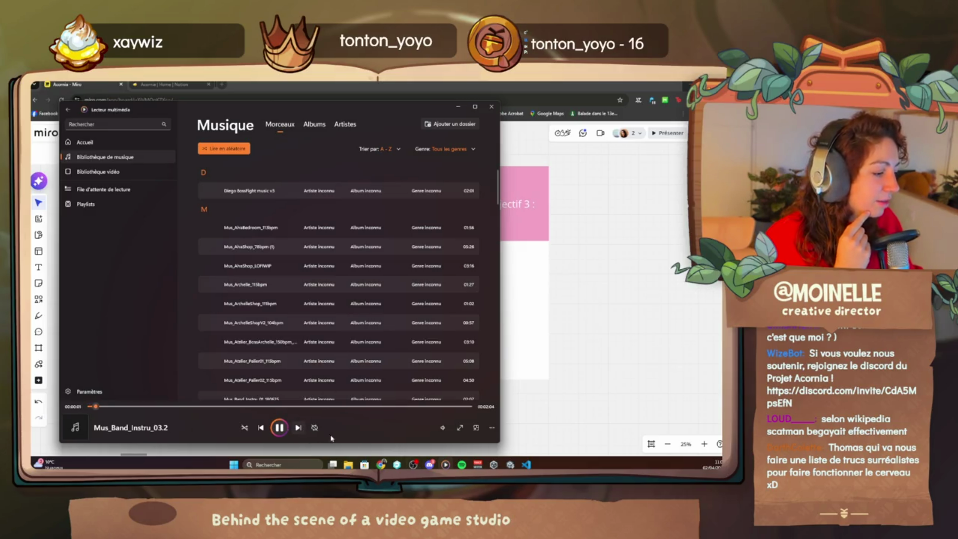
{"action": "left_click", "coordinate": [298, 432]}
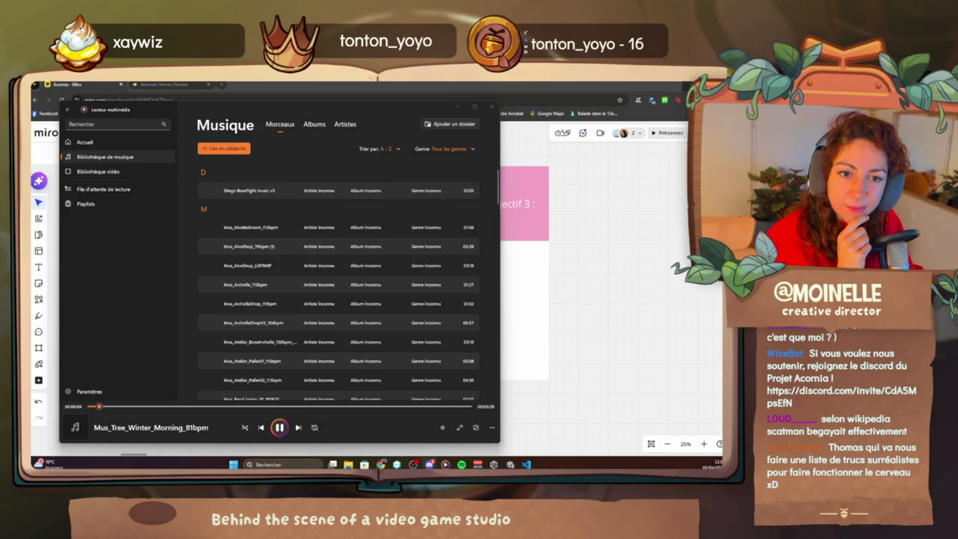
{"action": "key", "text": "alt+Tab"}
{"action": "key", "text": "ctrl+Tab"}
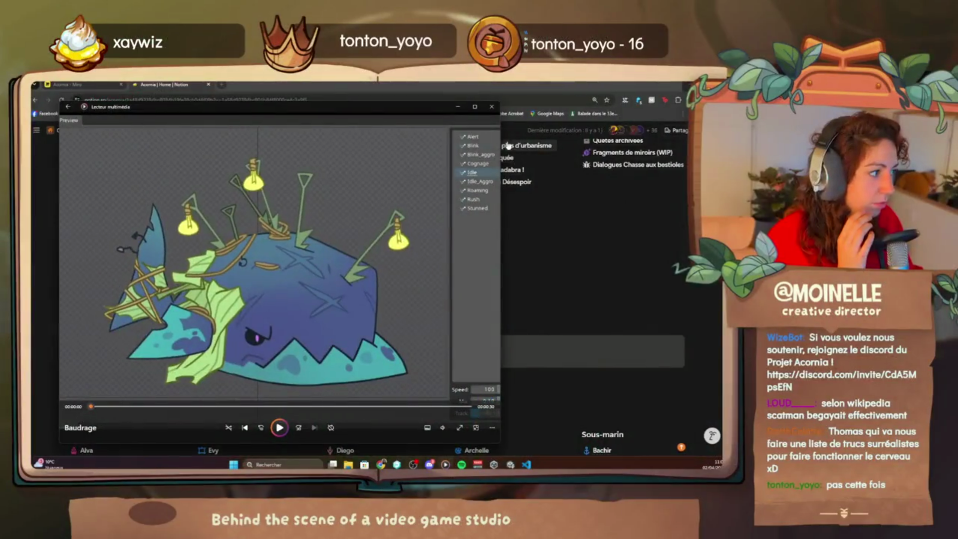
- Maximise the player window and play the Baudrage animation
{"action": "left_click", "coordinate": [478, 107]}
{"action": "left_click", "coordinate": [380, 439]}
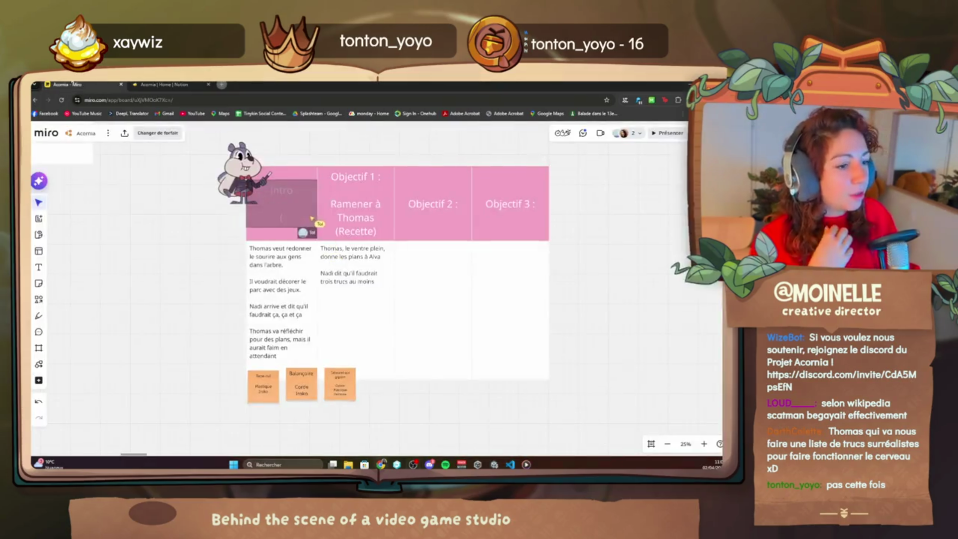
- Zoom into the quest objectives table on the Miro board, then switch back to the browser
{"action": "scroll", "coordinate": [327, 319], "scroll_direction": "up", "scroll_amount": 2}
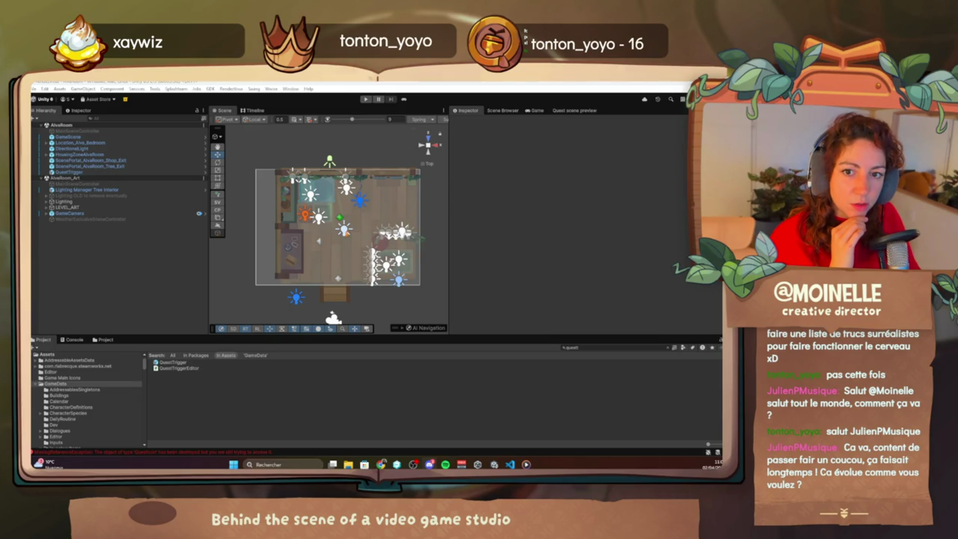
{"action": "key", "text": "alt+Tab"}
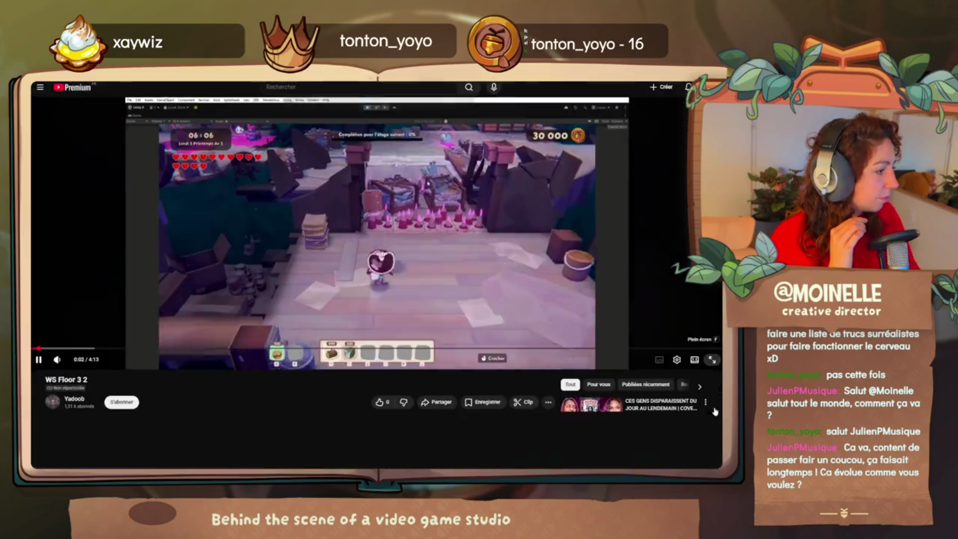
- Watch the Acornia gameplay video fullscreen to its end, then exit fullscreen
{"action": "double_click", "coordinate": [395, 232]}
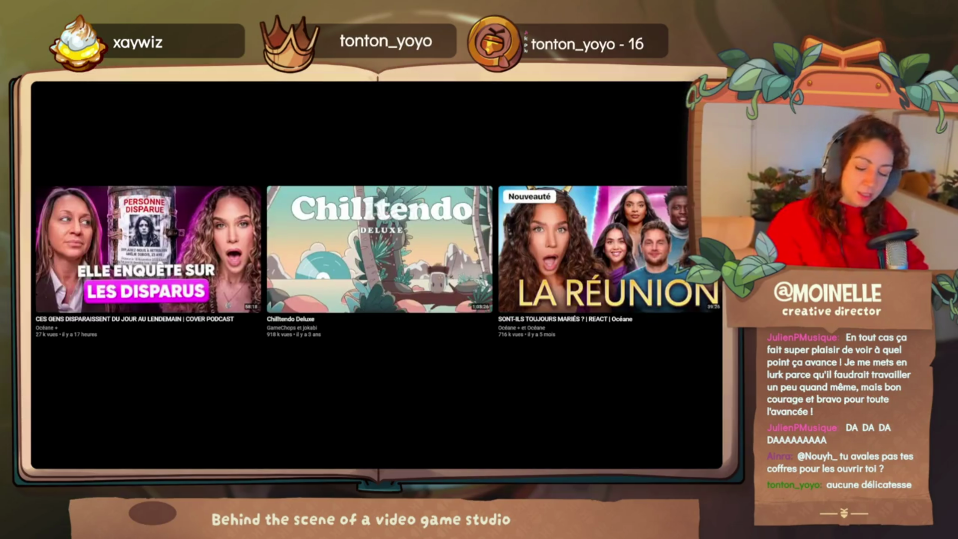
{"action": "key", "text": "Escape"}
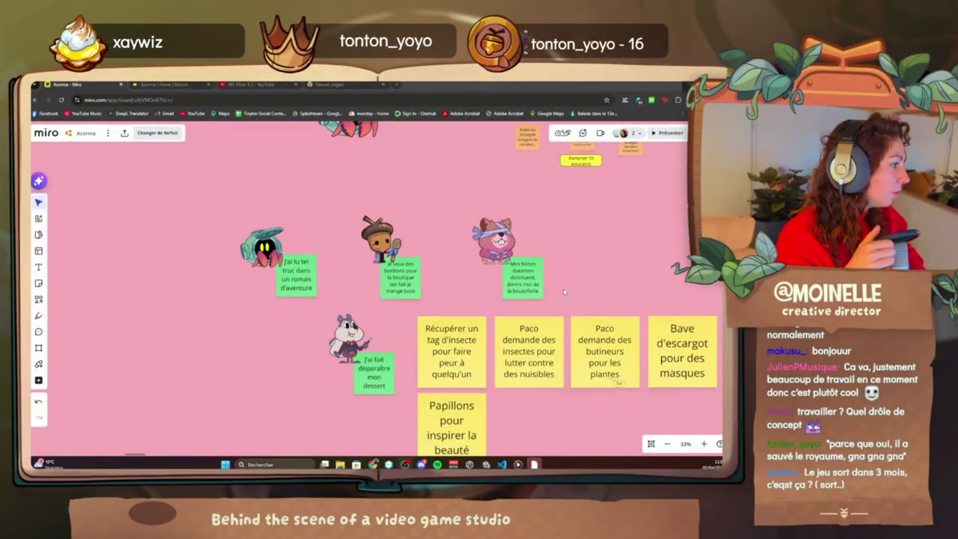
- Pan across the quest stickies, then skip Media Player ahead to Mus_AlvaBedroom_113bpm
{"action": "scroll", "coordinate": [571, 336], "scroll_direction": "down", "scroll_amount": 3}
{"action": "scroll", "coordinate": [571, 335], "scroll_direction": "right", "scroll_amount": 2}
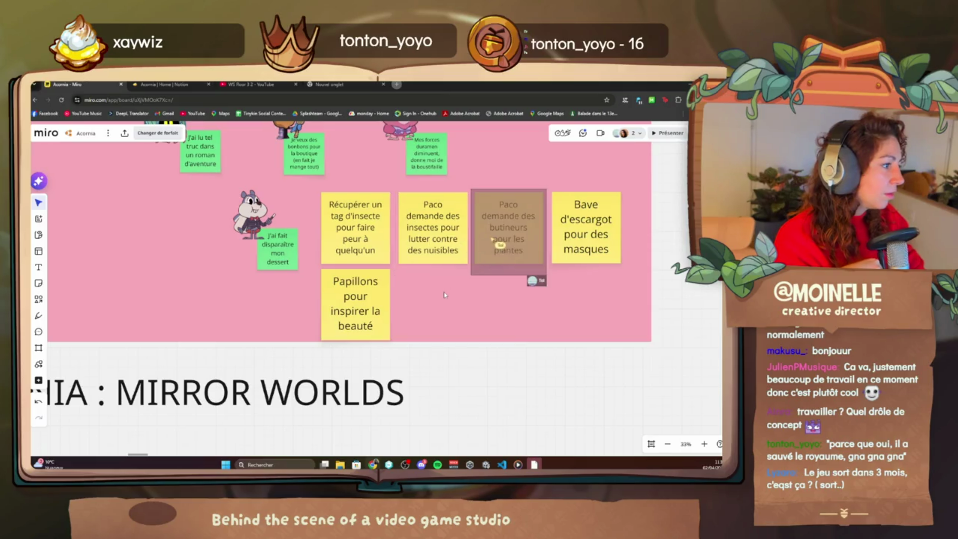
{"action": "scroll", "coordinate": [443, 258], "scroll_direction": "up", "scroll_amount": 2}
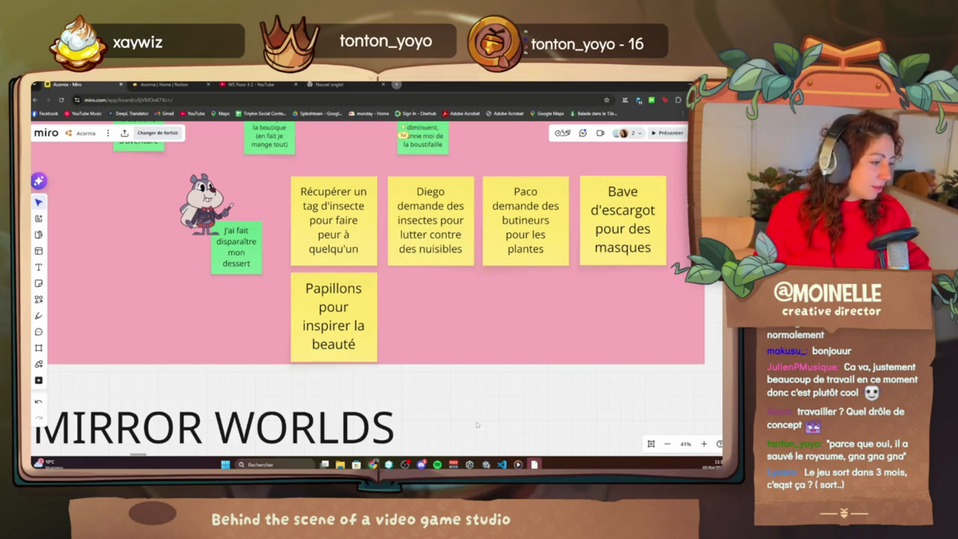
{"action": "left_click", "coordinate": [516, 464]}
{"action": "left_click", "coordinate": [398, 440]}
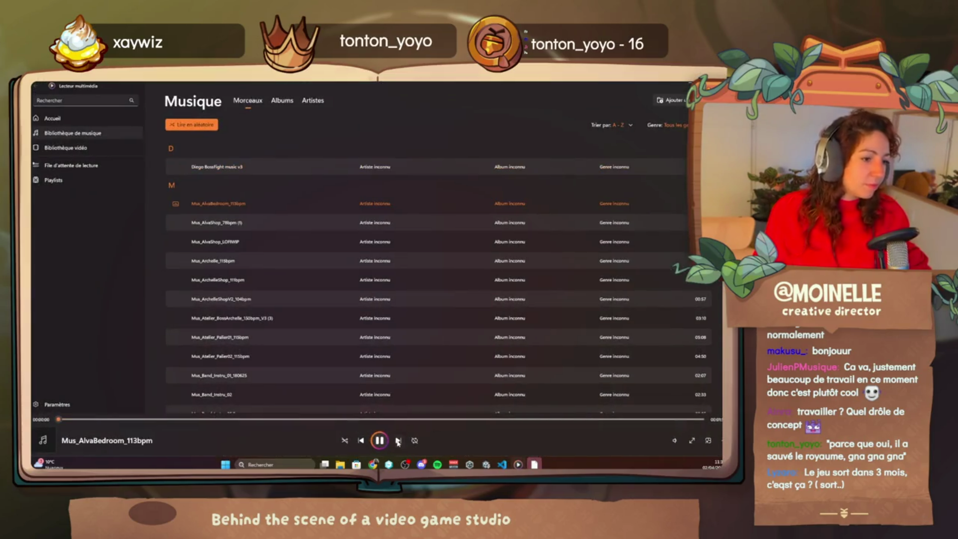
- Minimize Media Player and zoom the Miro board onto the S/A/B/C character tier list
{"action": "left_click", "coordinate": [674, 88]}
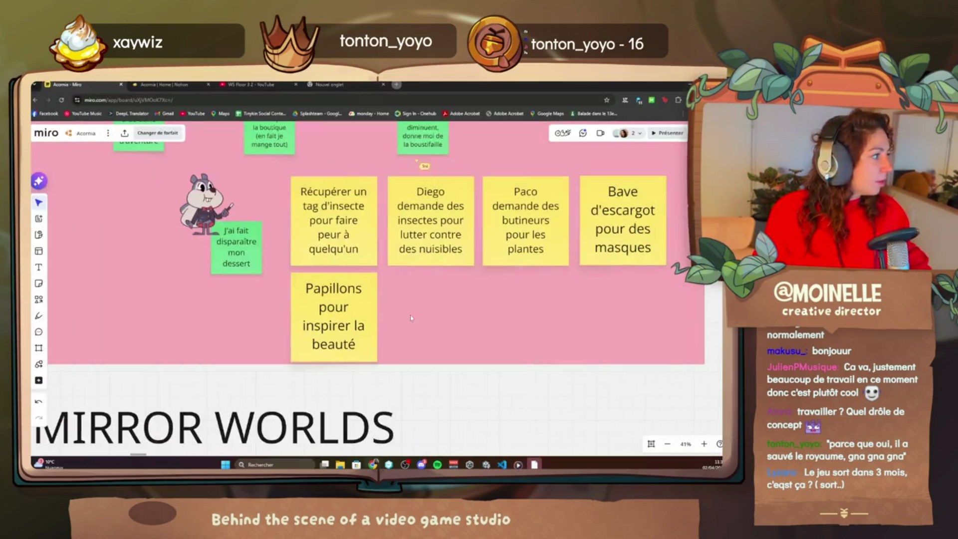
{"action": "scroll", "coordinate": [230, 292], "scroll_direction": "down", "scroll_amount": 5}
{"action": "scroll", "coordinate": [349, 274], "scroll_direction": "up", "scroll_amount": 5}
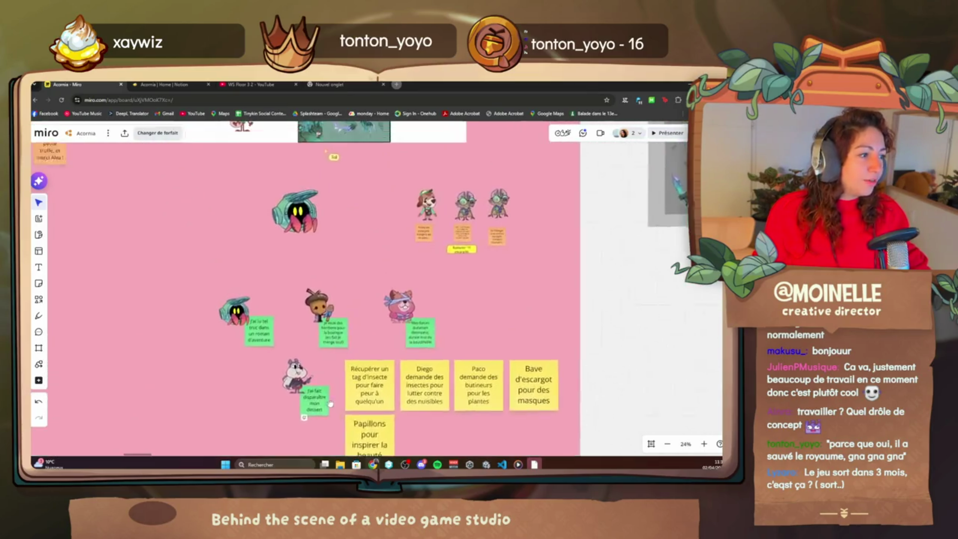
{"action": "scroll", "coordinate": [405, 268], "scroll_direction": "up", "scroll_amount": 5}
{"action": "scroll", "coordinate": [389, 310], "scroll_direction": "left", "scroll_amount": 5}
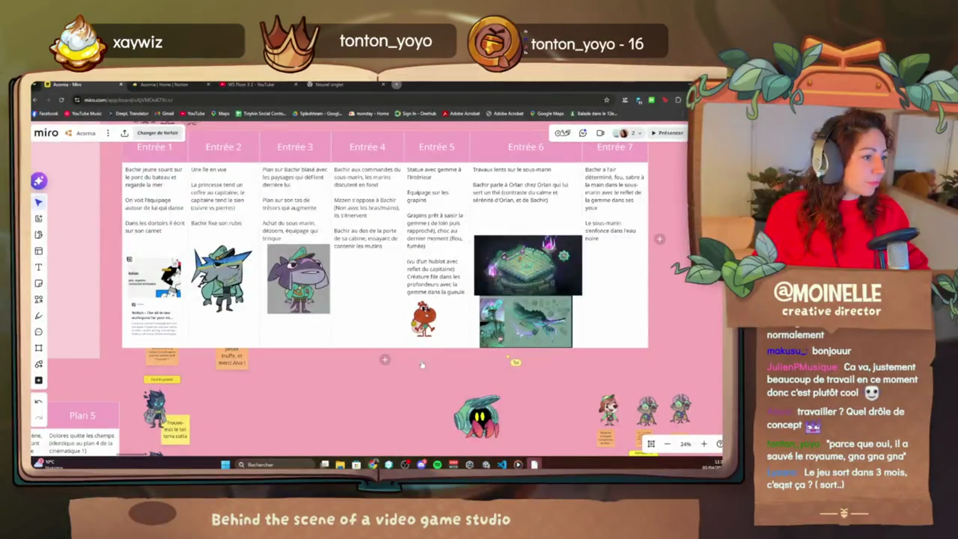
{"action": "scroll", "coordinate": [377, 351], "scroll_direction": "down", "scroll_amount": 8}
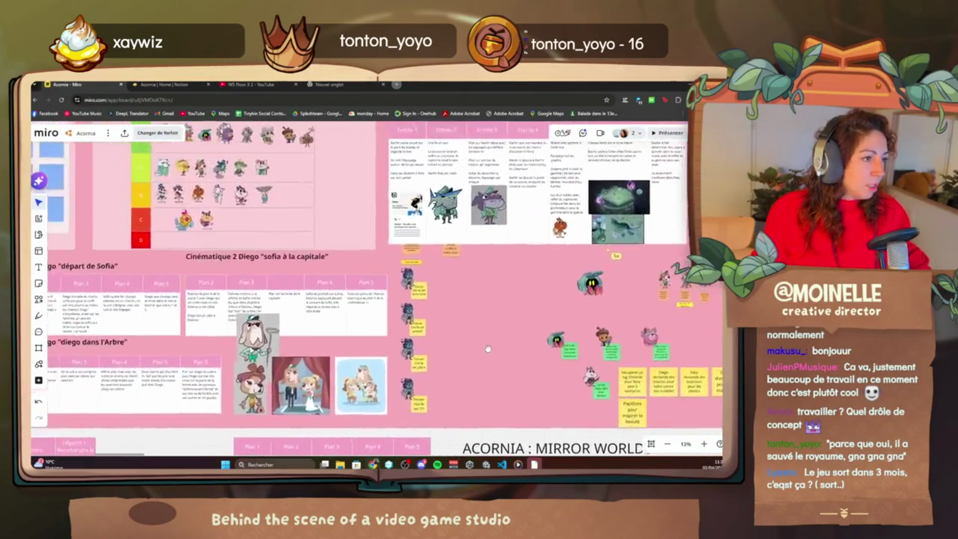
{"action": "scroll", "coordinate": [353, 292], "scroll_direction": "up", "scroll_amount": 4}
{"action": "scroll", "coordinate": [352, 292], "scroll_direction": "up", "scroll_amount": 10}
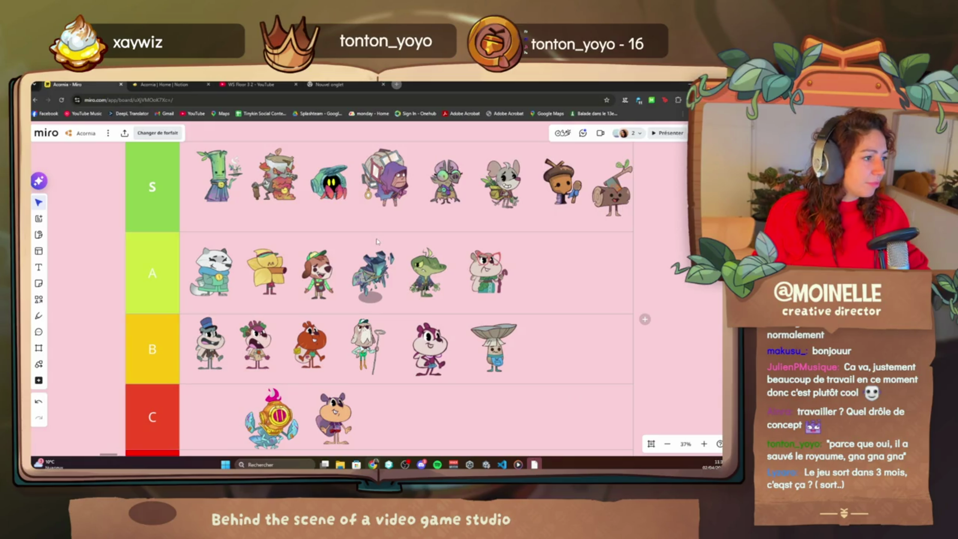
- Inspect the A and S tier rows, then zoom out to 29% to show rows S through D
{"action": "scroll", "coordinate": [376, 242], "scroll_direction": "up", "scroll_amount": 5}
{"action": "mouse_move", "coordinate": [369, 224]}
{"action": "left_mouse_down"}
{"action": "mouse_move", "coordinate": [366, 130]}
{"action": "mouse_move", "coordinate": [363, 233]}
{"action": "mouse_move", "coordinate": [362, 221]}
{"action": "left_mouse_up"}
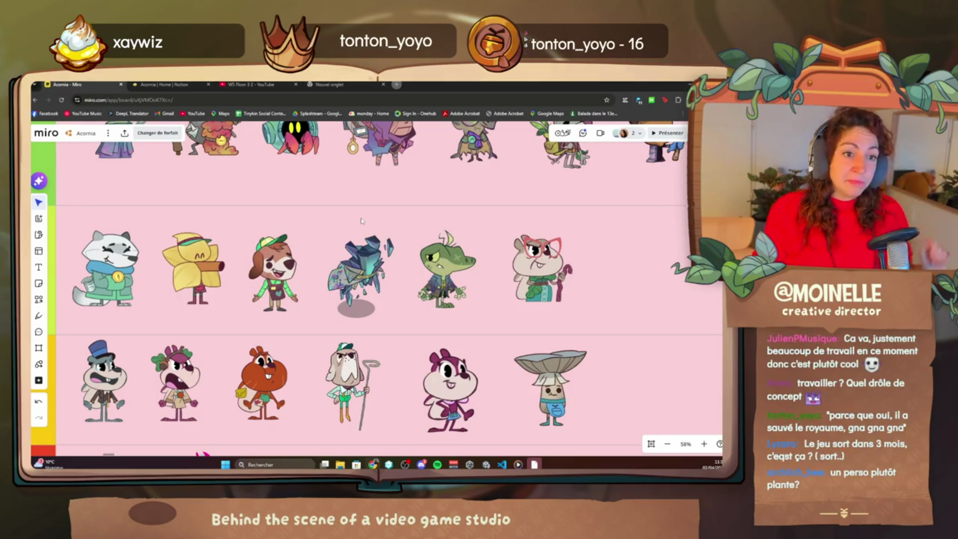
{"action": "mouse_move", "coordinate": [362, 221]}
{"action": "left_mouse_down"}
{"action": "mouse_move", "coordinate": [364, 299]}
{"action": "mouse_move", "coordinate": [249, 292]}
{"action": "left_mouse_up"}
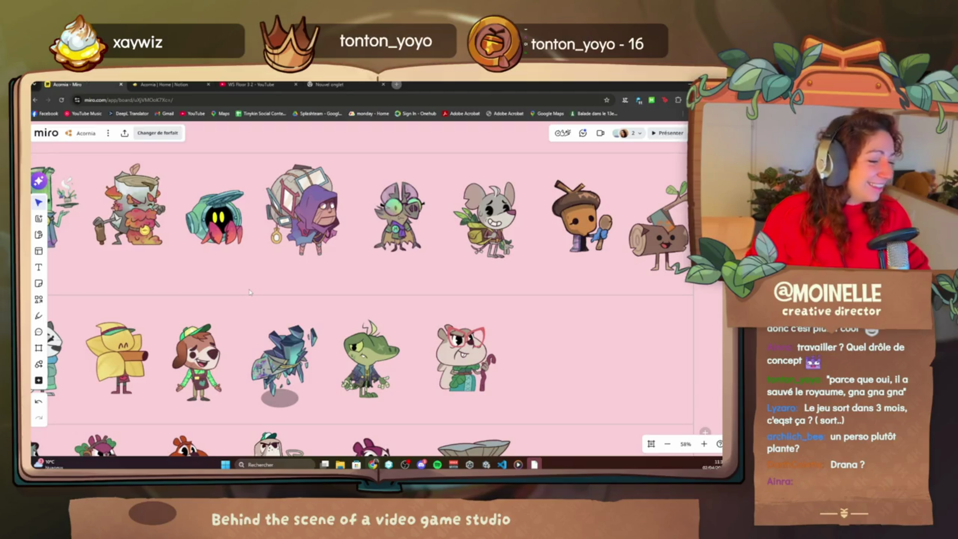
{"action": "scroll", "coordinate": [249, 292], "scroll_direction": "down", "scroll_amount": 5}
{"action": "scroll", "coordinate": [249, 292], "scroll_direction": "left", "scroll_amount": 4}
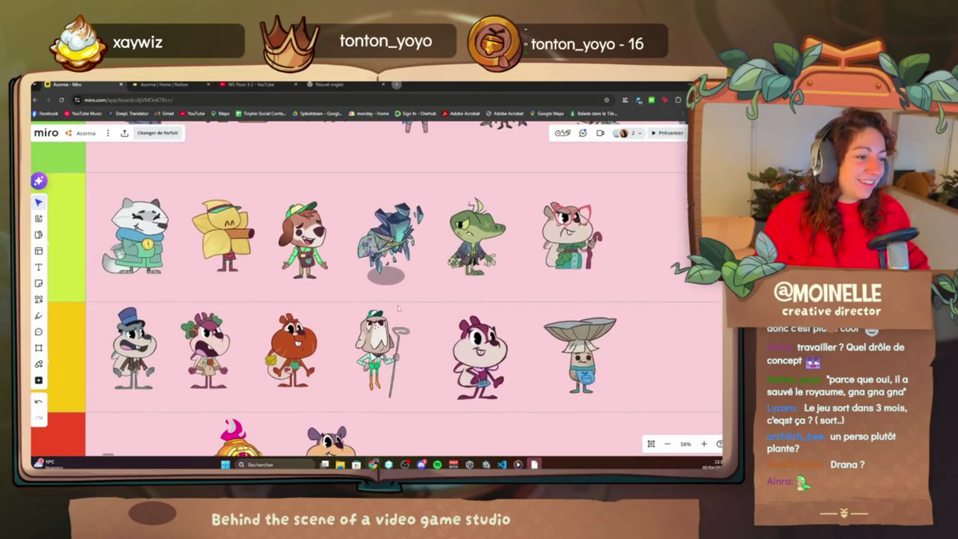
{"action": "scroll", "coordinate": [390, 324], "scroll_direction": "up", "scroll_amount": 3}
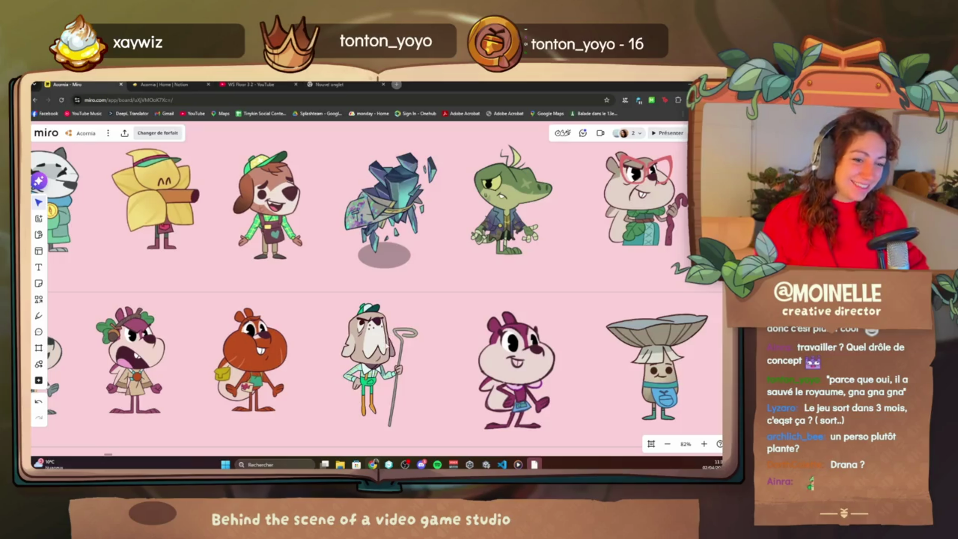
{"action": "scroll", "coordinate": [389, 339], "scroll_direction": "down", "scroll_amount": 3}
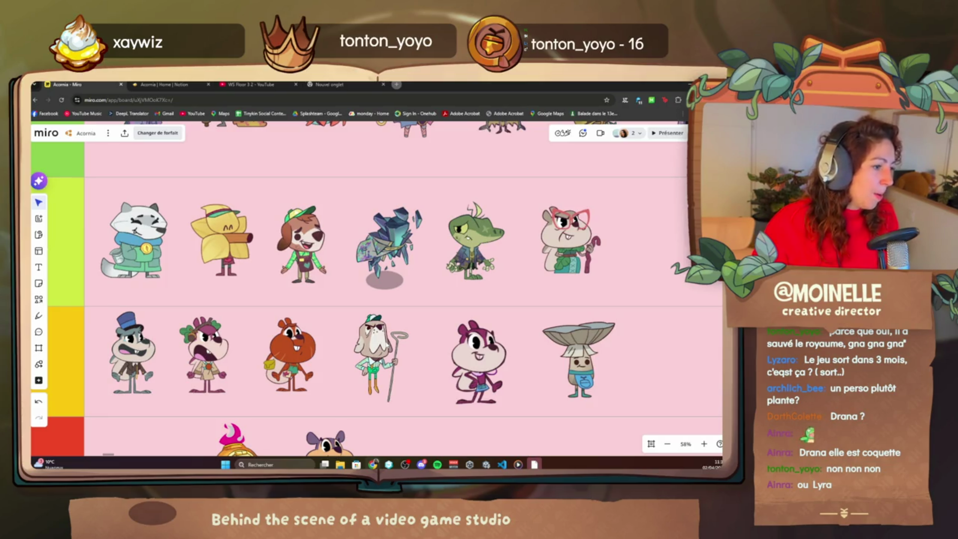
{"action": "scroll", "coordinate": [382, 349], "scroll_direction": "down", "scroll_amount": 5}
{"action": "scroll", "coordinate": [275, 249], "scroll_direction": "up", "scroll_amount": 5}
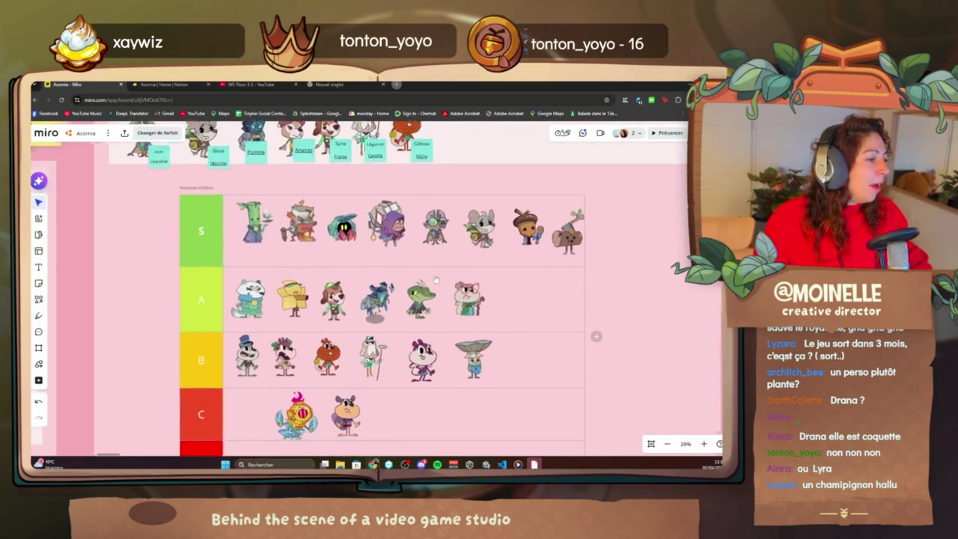
- Center the Icones de personnages frame at 46% zoom, then switch to the Acornia Home notes
{"action": "scroll", "coordinate": [505, 338], "scroll_direction": "down", "scroll_amount": 2}
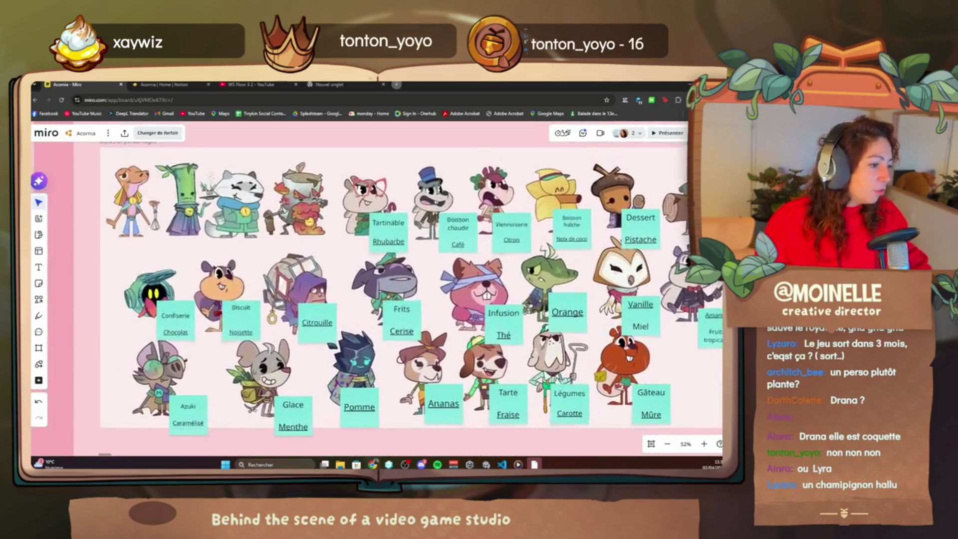
{"action": "scroll", "coordinate": [507, 338], "scroll_direction": "down", "scroll_amount": 2}
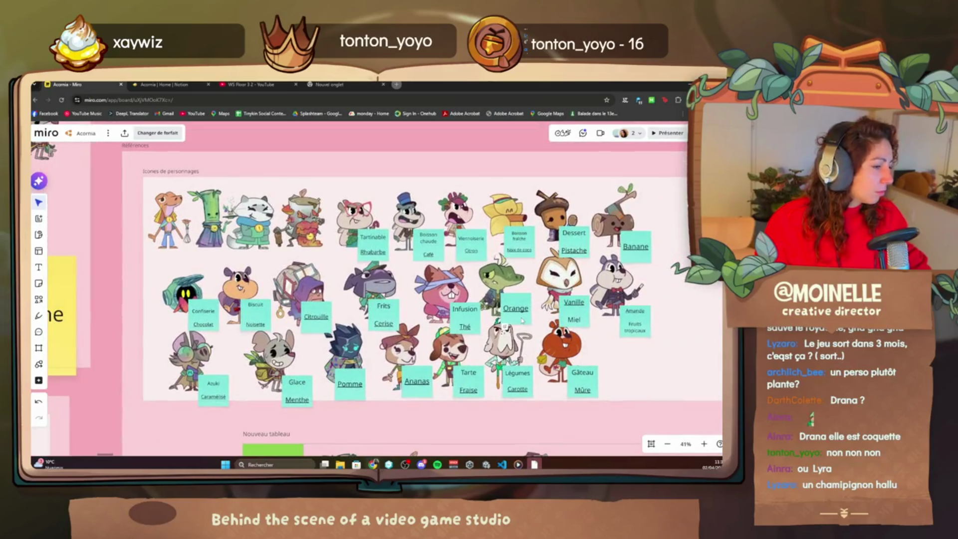
{"action": "scroll", "coordinate": [507, 315], "scroll_direction": "up", "scroll_amount": 2}
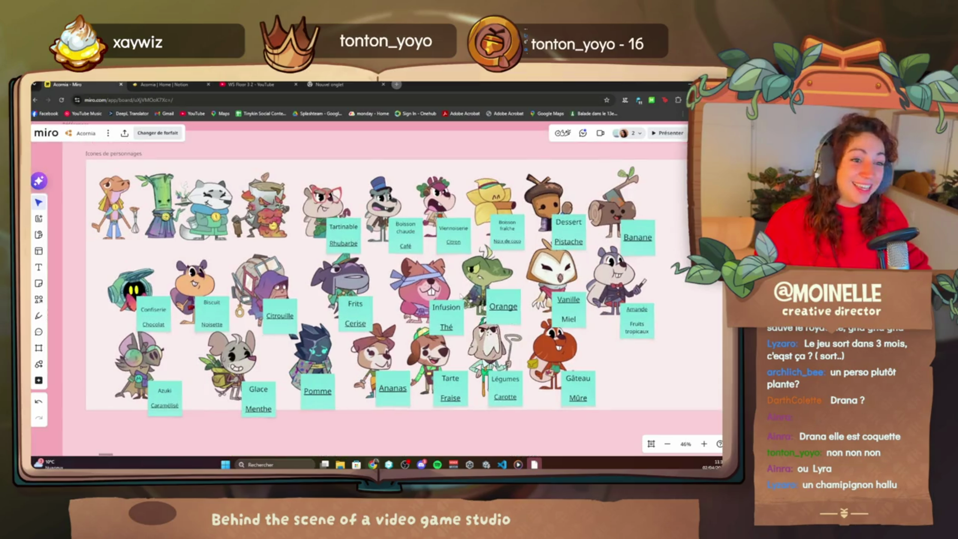
{"action": "left_click_drag", "start_coordinate": [460, 295], "coordinate": [466, 309]}
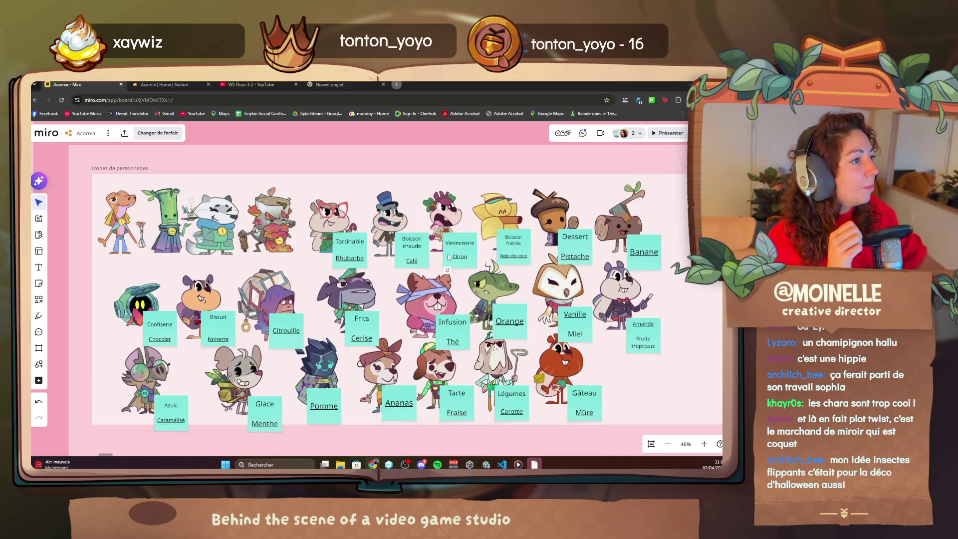
{"action": "left_click", "coordinate": [164, 85]}
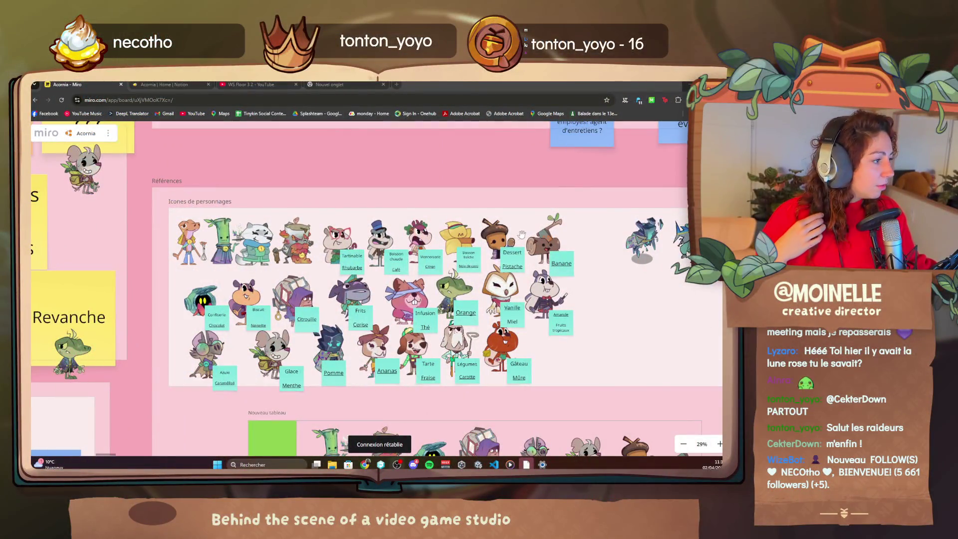
- Zoom in on the Références / Icones de personnages section, then return to the Unity editor
{"action": "scroll", "coordinate": [506, 238], "scroll_direction": "up", "scroll_amount": 2}
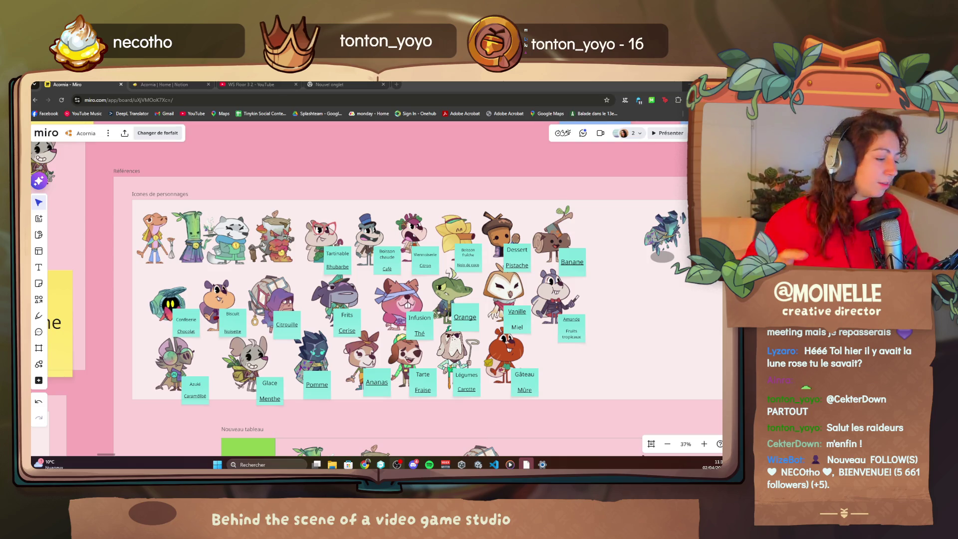
{"action": "left_click", "coordinate": [477, 464]}
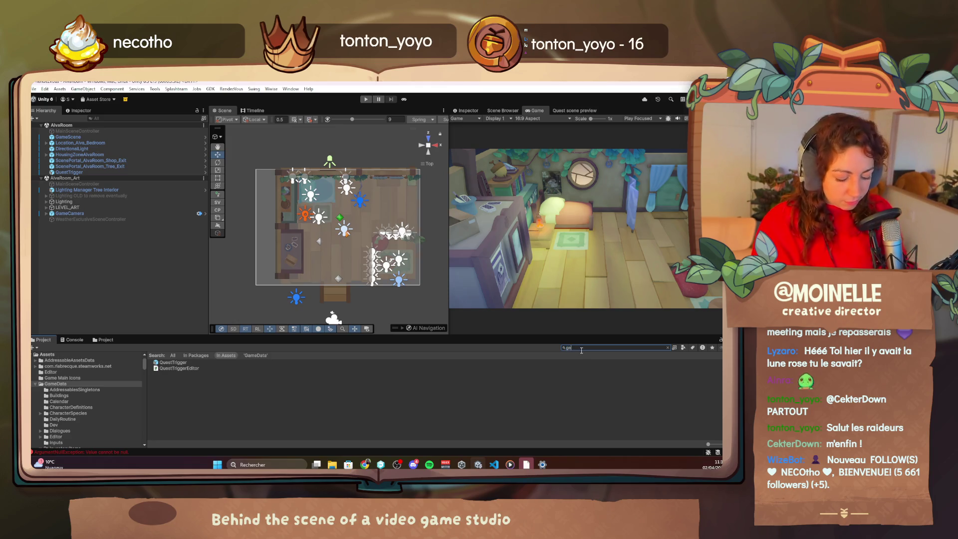
- Find the GameData asset via 'gamedata', Populate all its entries, and clear the Console errors
{"action": "type", "text": "medata"}
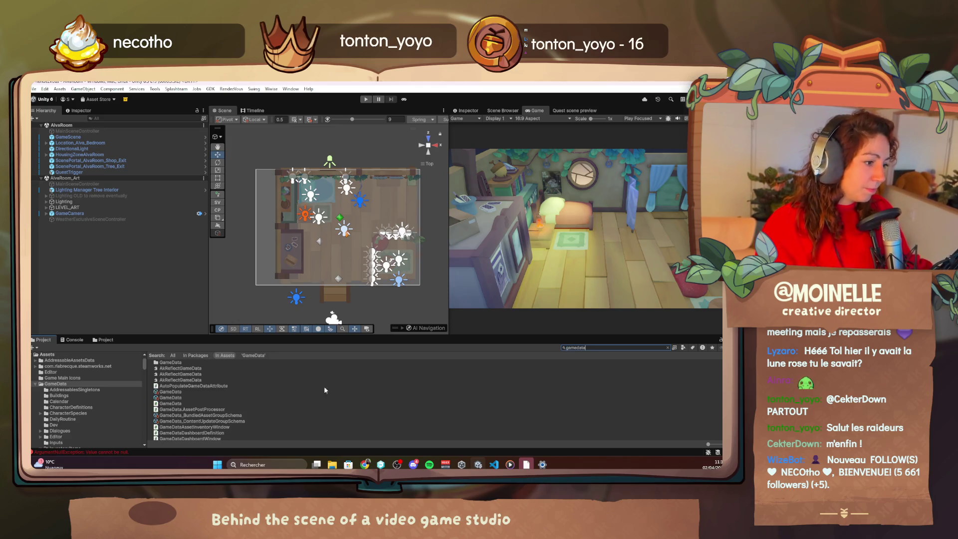
{"action": "left_click", "coordinate": [176, 393]}
{"action": "left_click", "coordinate": [473, 111]}
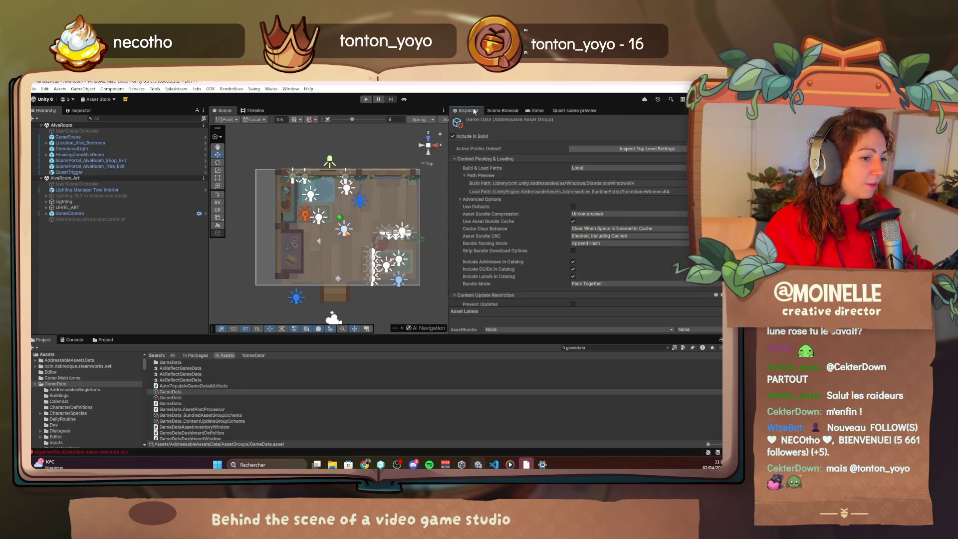
{"action": "key", "text": "Down"}
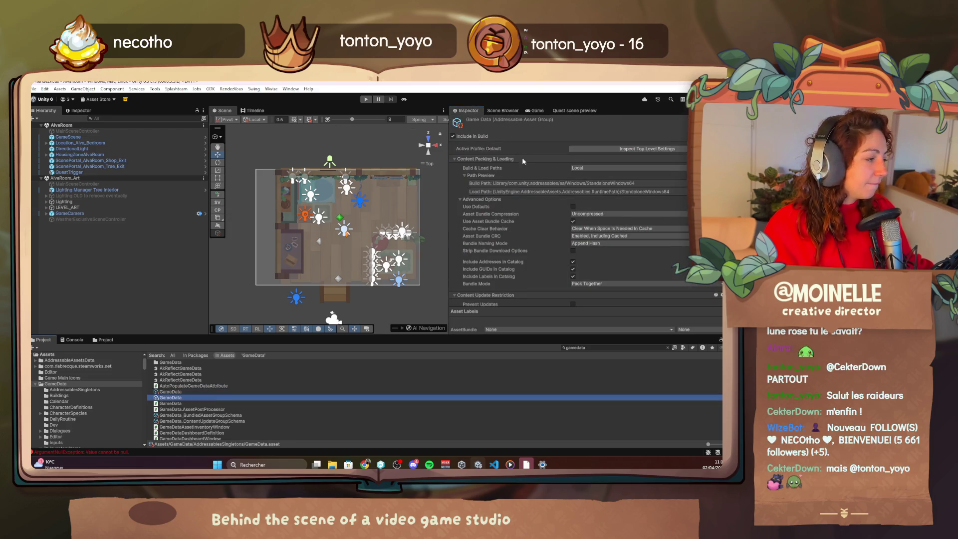
{"action": "left_click", "coordinate": [595, 165]}
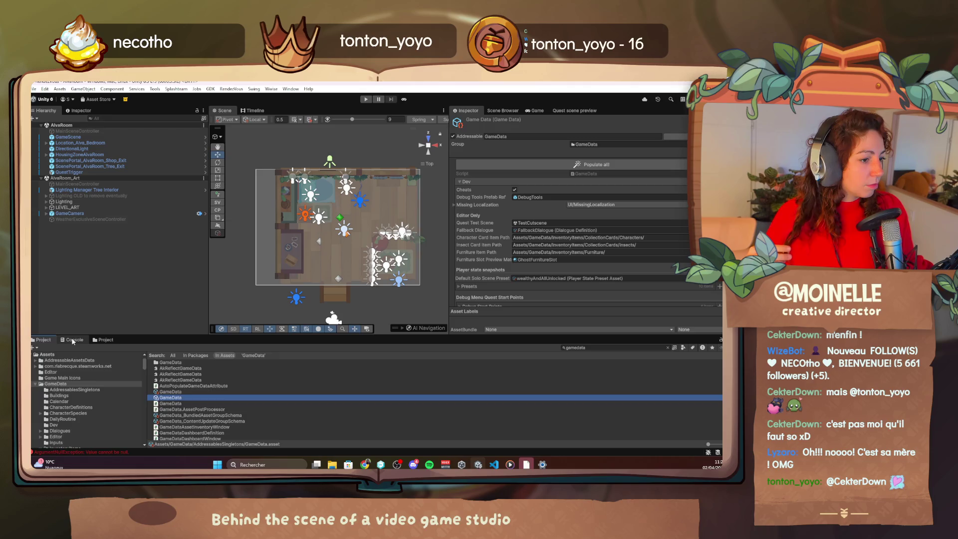
{"action": "left_click", "coordinate": [73, 339]}
{"action": "left_click", "coordinate": [35, 348]}
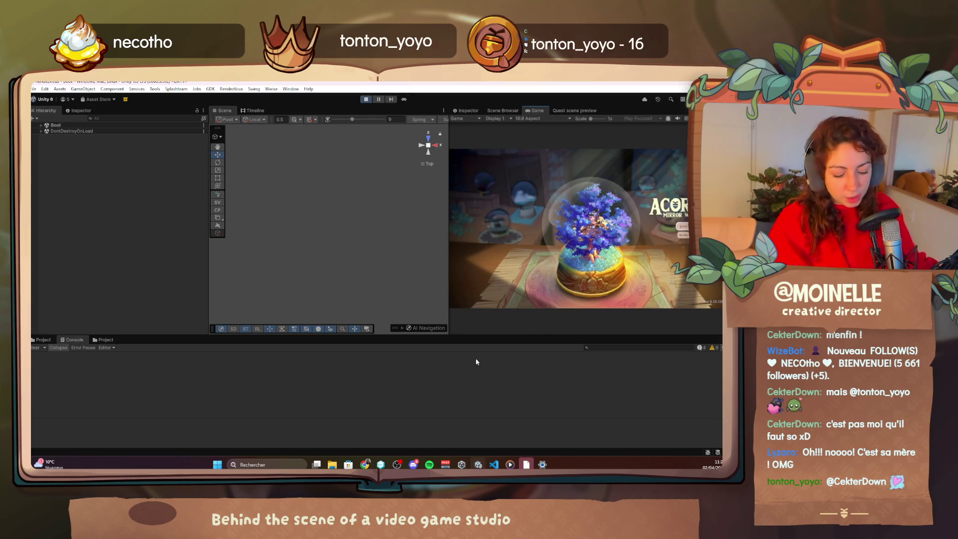
- Maximize the Game view and start a new game at Chapter 2 quest 2.1a from the F1 debug menu
{"action": "double_click", "coordinate": [536, 110]}
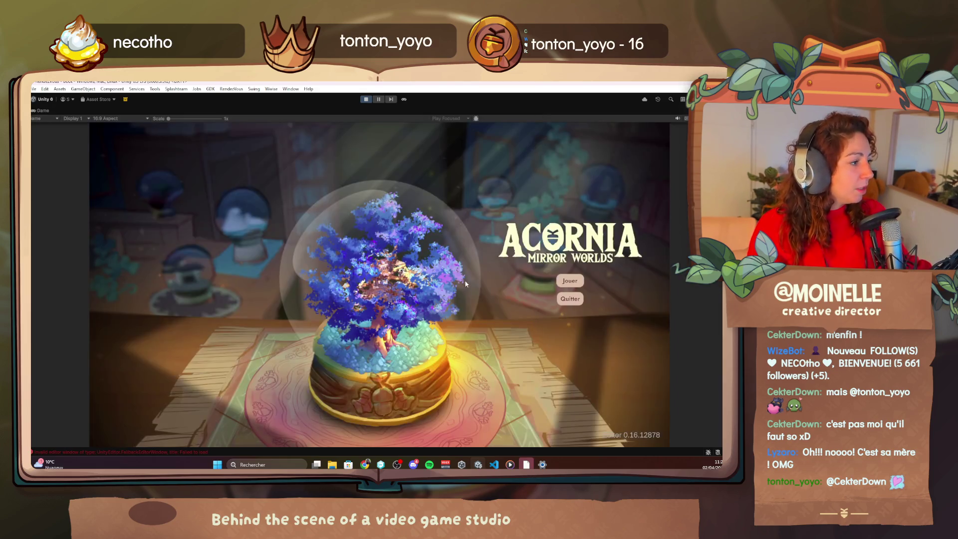
{"action": "key", "text": "F1"}
{"action": "left_click", "coordinate": [160, 185]}
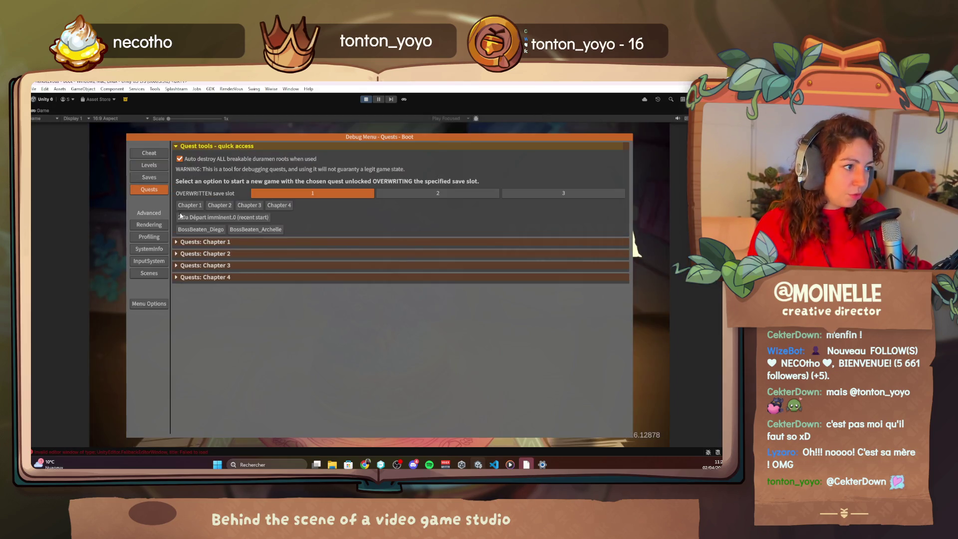
{"action": "left_click", "coordinate": [215, 253]}
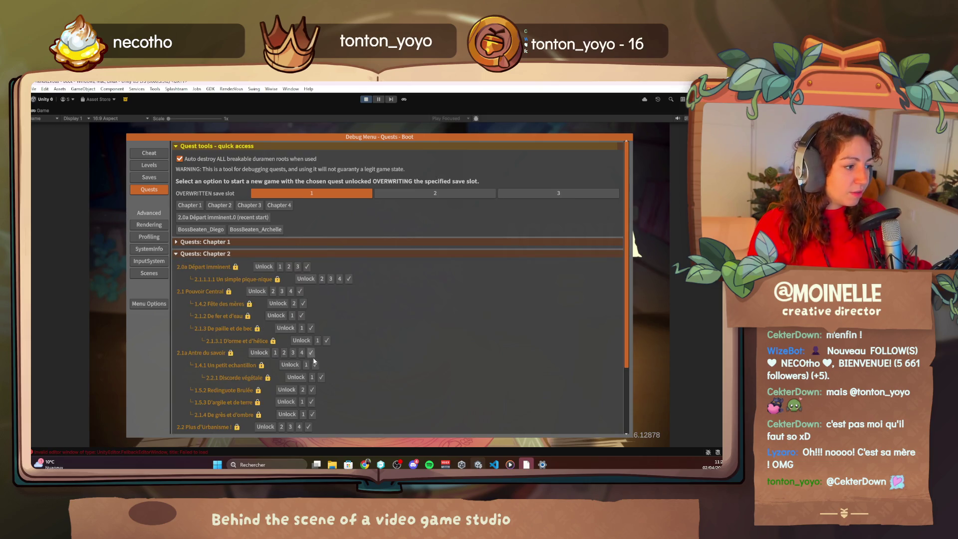
{"action": "left_click", "coordinate": [310, 355]}
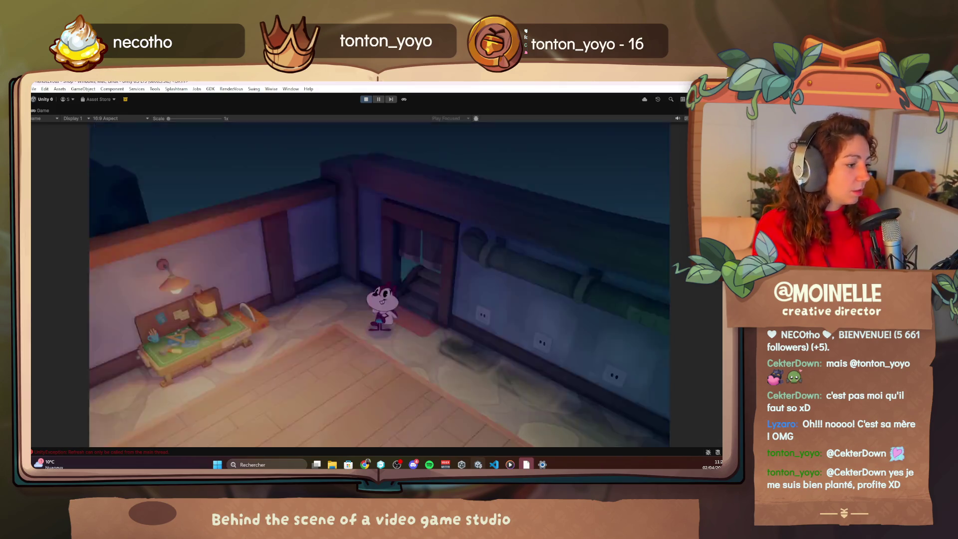
- Force the weather to Sunny in the debug menu's Cheat > Time section, then close the menu
{"action": "key", "text": "F1"}
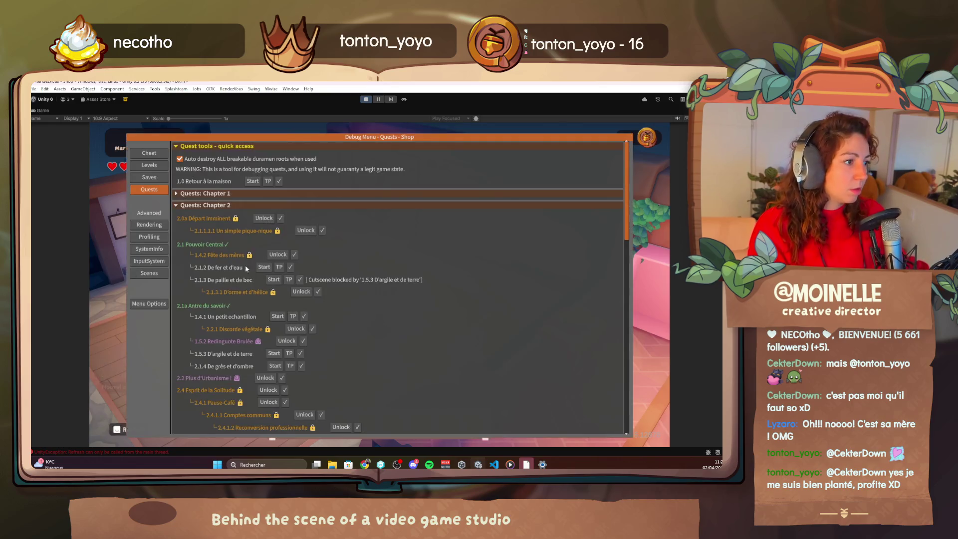
{"action": "left_click", "coordinate": [149, 153]}
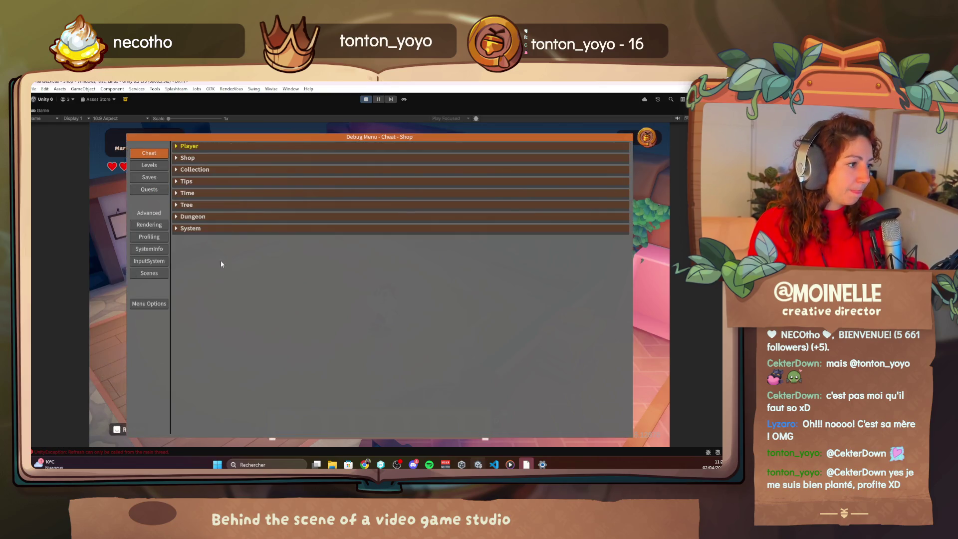
{"action": "left_click", "coordinate": [184, 193]}
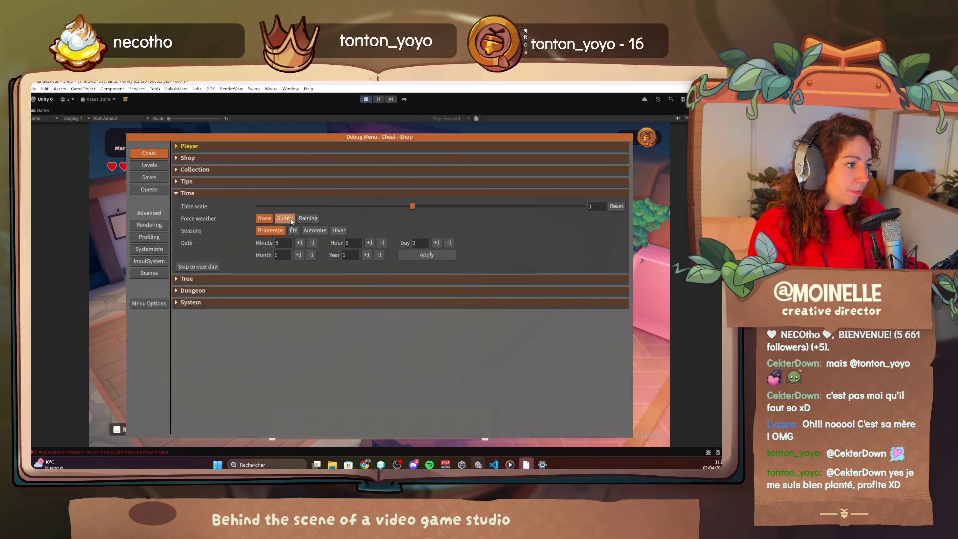
{"action": "left_click", "coordinate": [285, 218]}
{"action": "key", "text": "F1"}
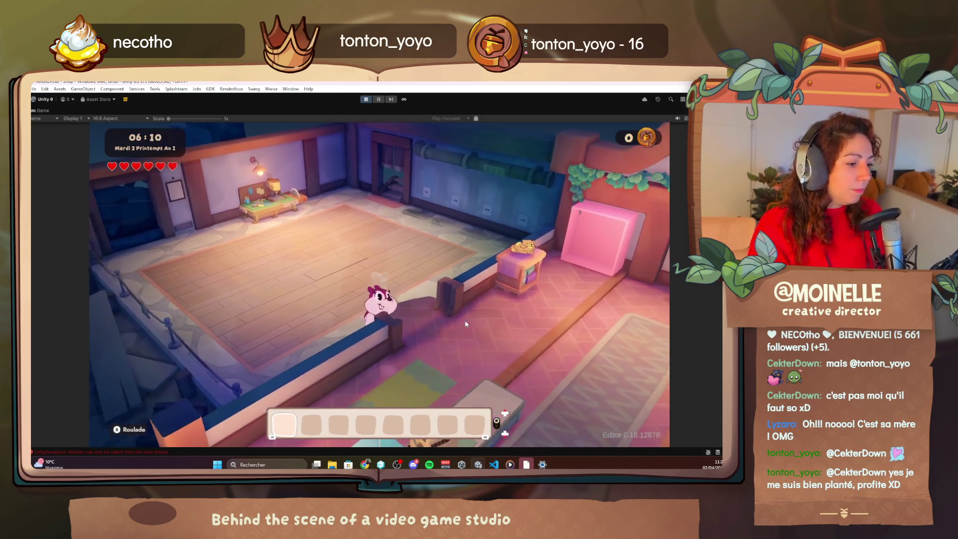
- Walk the character downstairs and outside, collecting pistachios from the bushes
{"action": "key", "text": "s"}
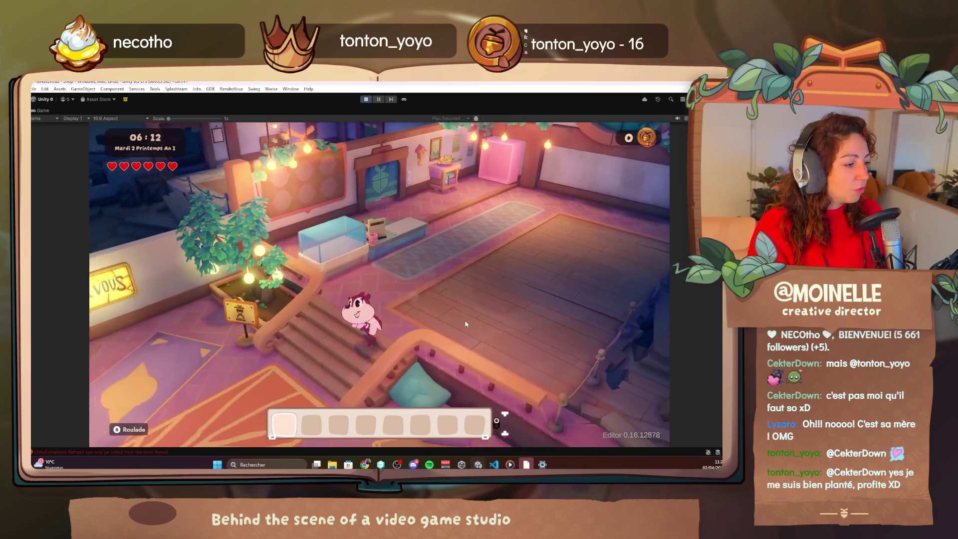
{"action": "key", "text": "s"}
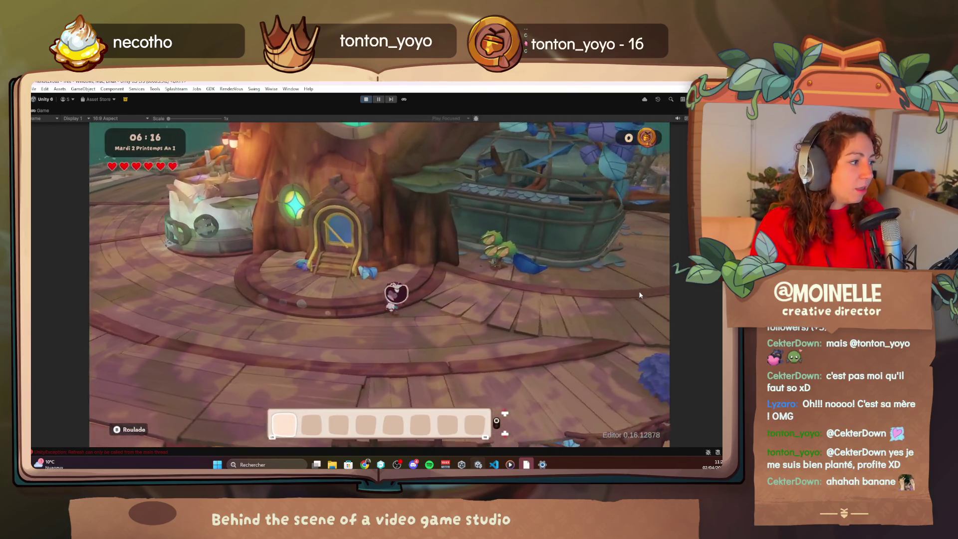
{"action": "key", "text": "d"}
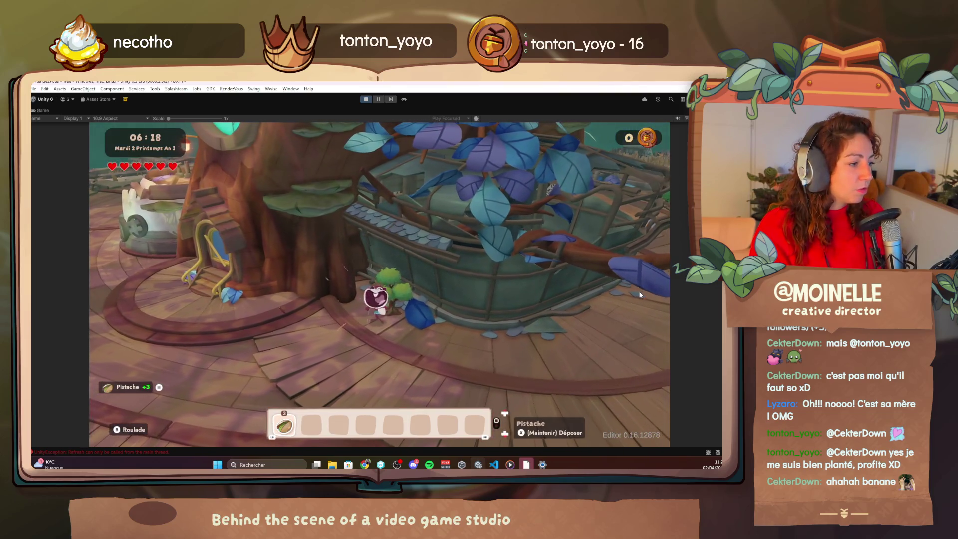
{"action": "key", "text": "s"}
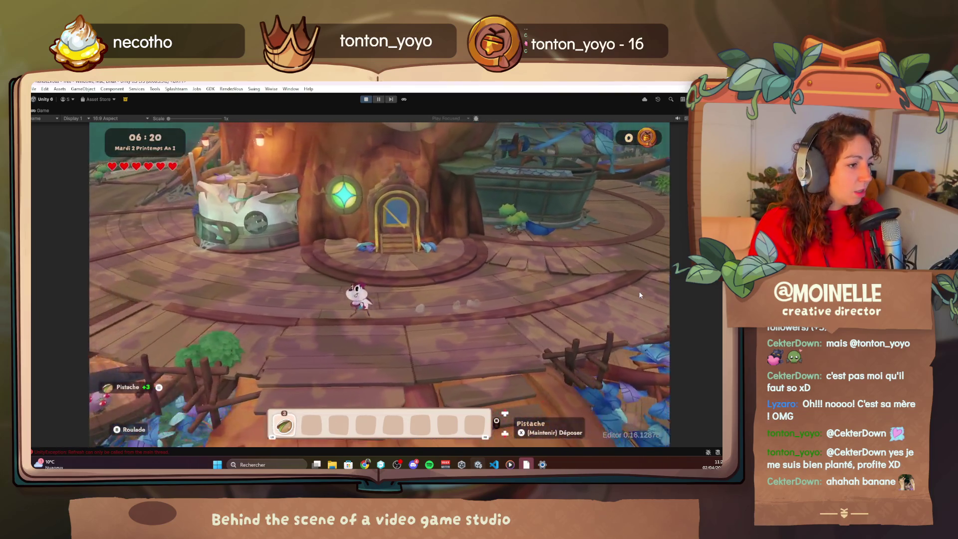
{"action": "key", "text": "q"}
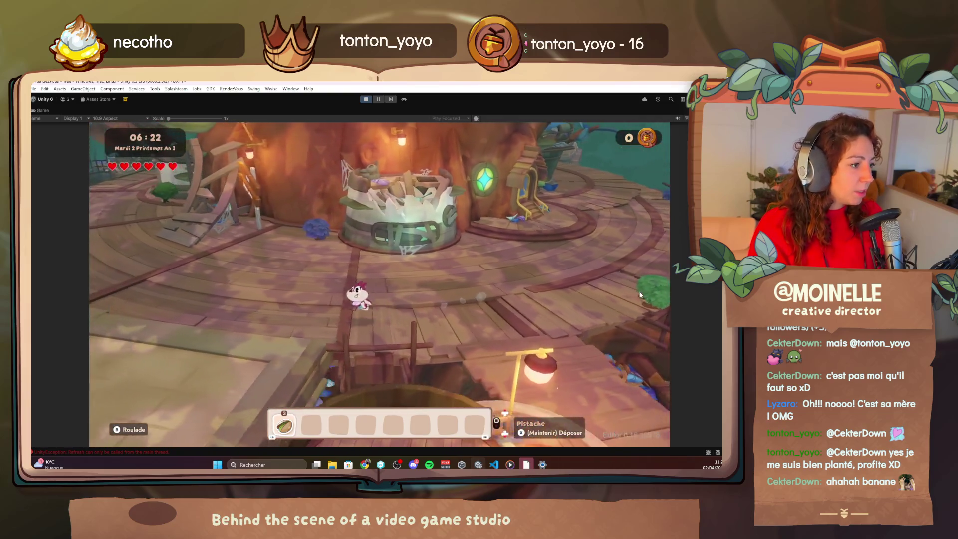
{"action": "key", "text": "q"}
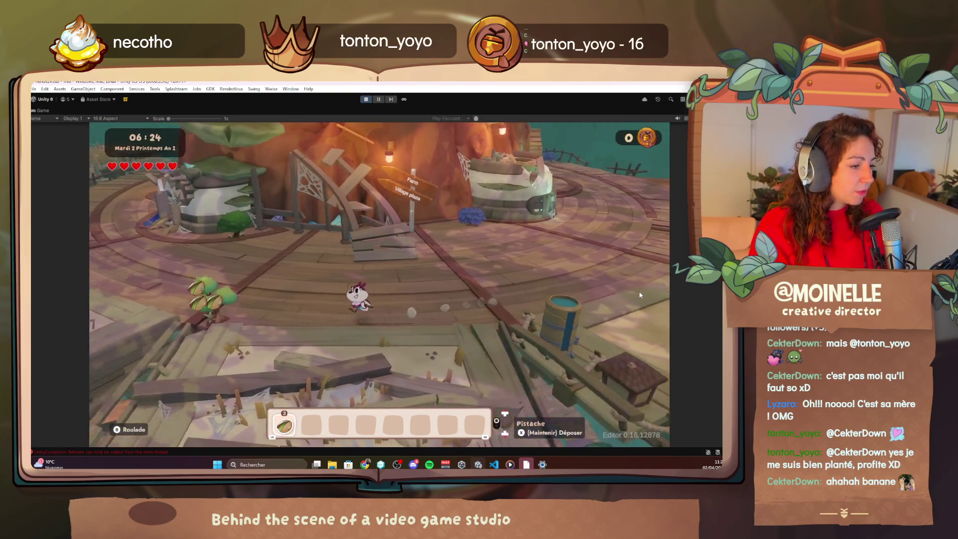
{"action": "key", "text": "q"}
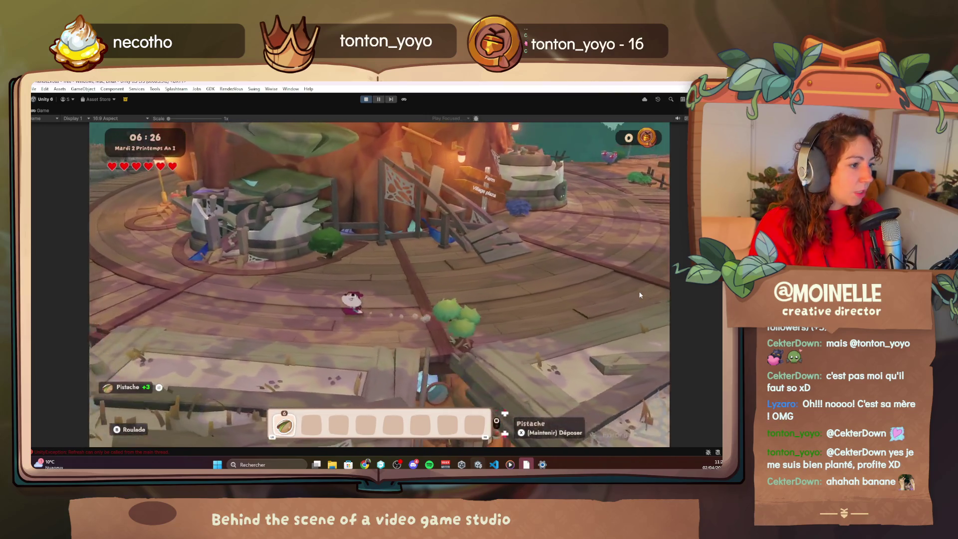
- Turn toward the big tree, collect the cherries, and bring up the Debug Menu
{"action": "key", "text": "q"}
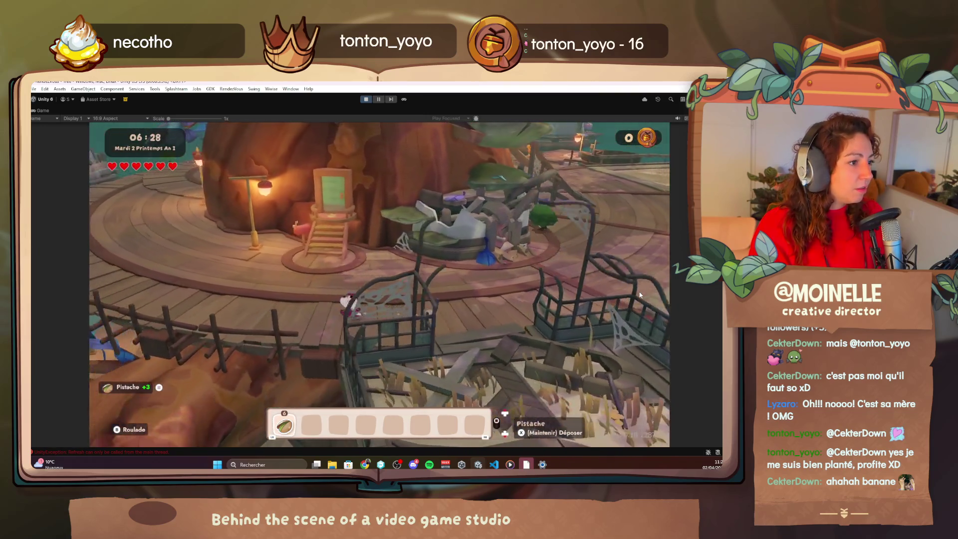
{"action": "key", "text": "q"}
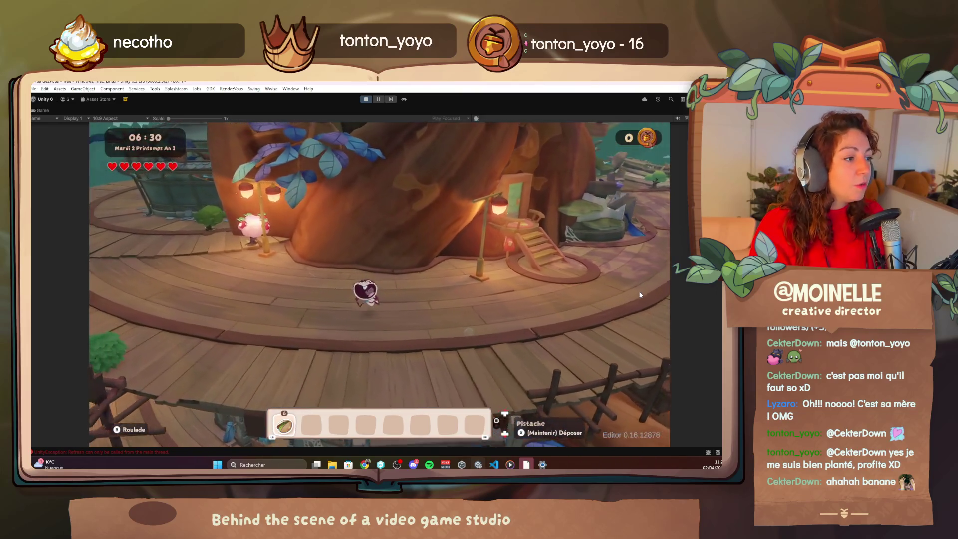
{"action": "key", "text": "w"}
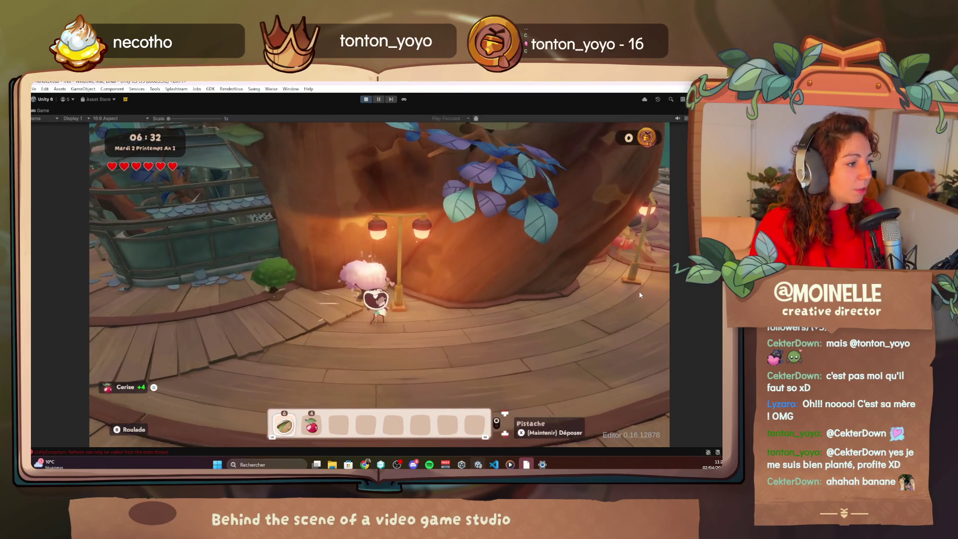
{"action": "key", "text": "s"}
{"action": "key", "text": "F1"}
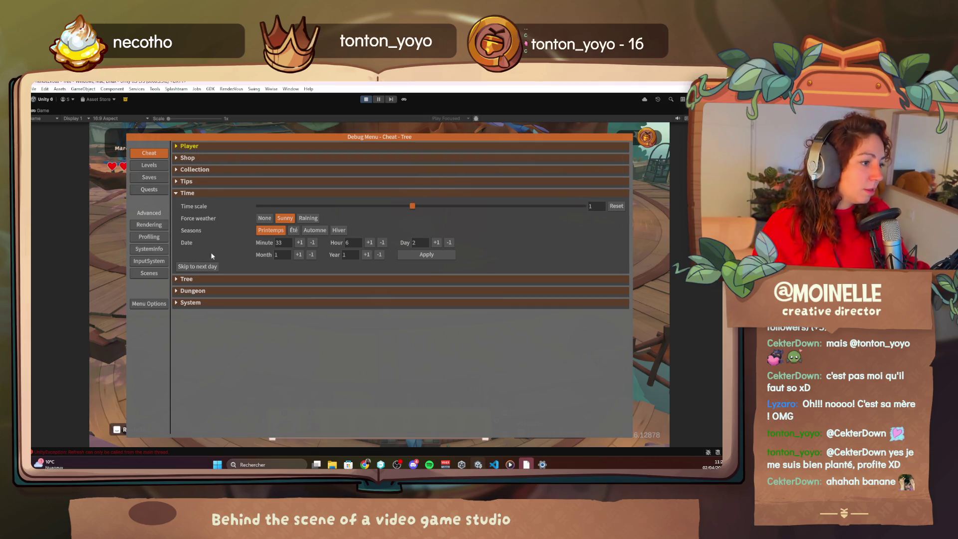
- Expand the Tree cheats to review building, animal and Duramen options, then close the debug menu
{"action": "left_click", "coordinate": [187, 280]}
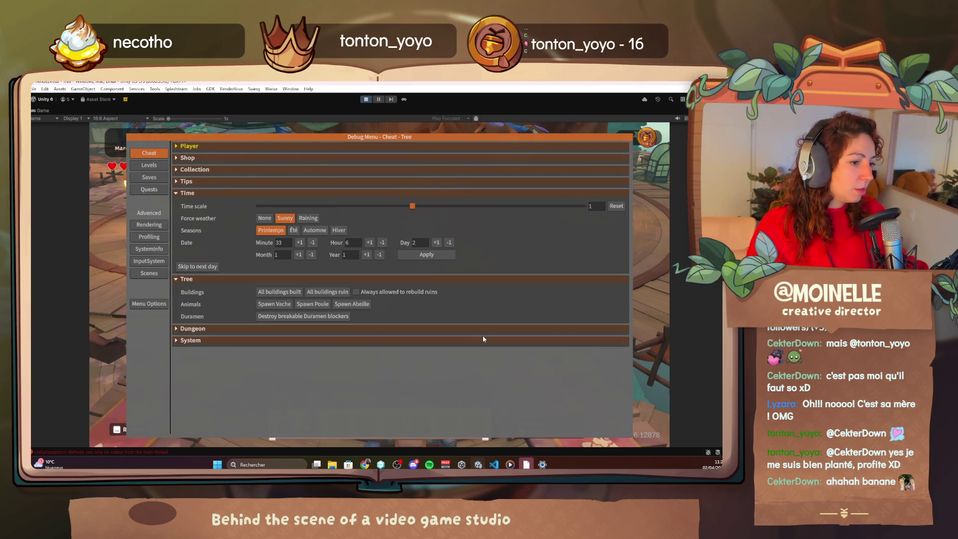
{"action": "key", "text": "F1"}
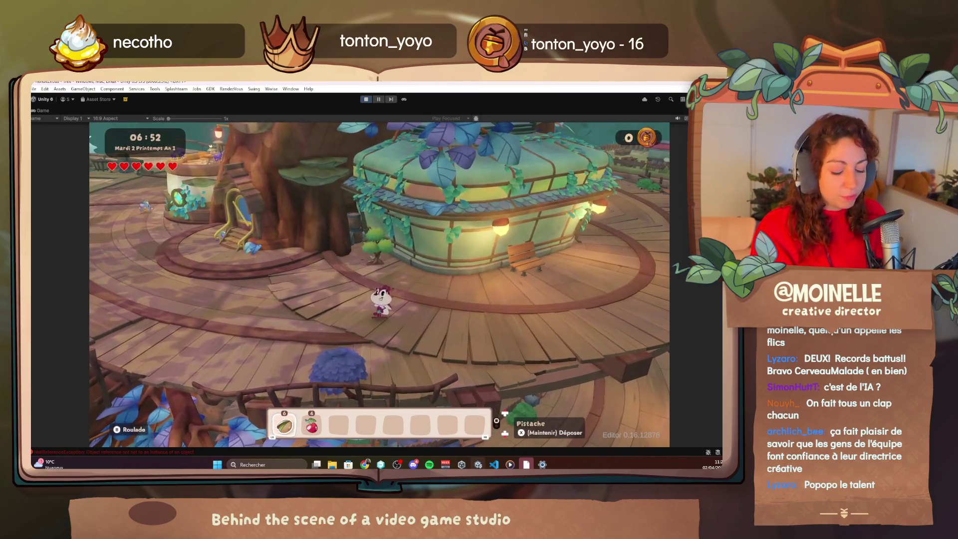
- Reopen the debug menu, expand the Player cheats section to review it, then close the menu
{"action": "key", "text": "F1"}
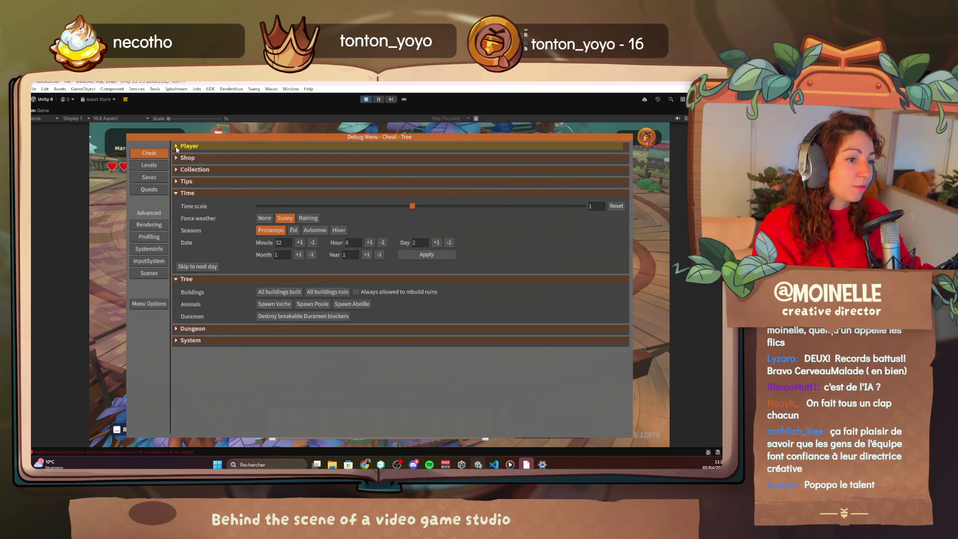
{"action": "left_click", "coordinate": [177, 146]}
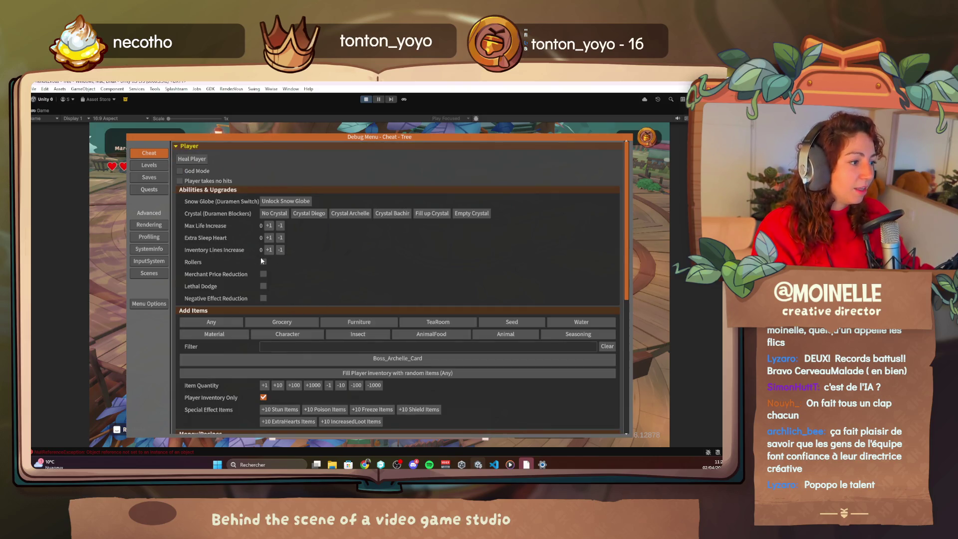
{"action": "key", "text": "F1"}
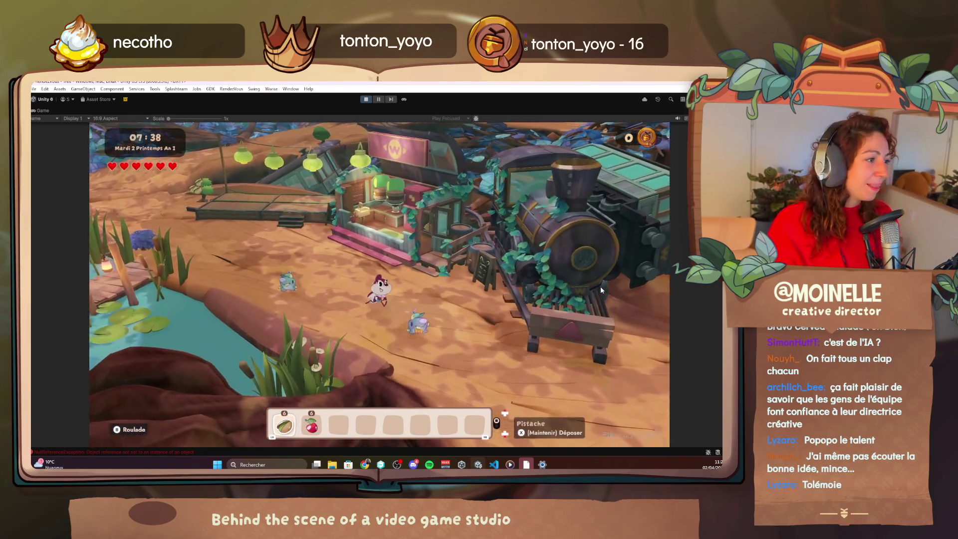
{"action": "key", "text": "F1"}
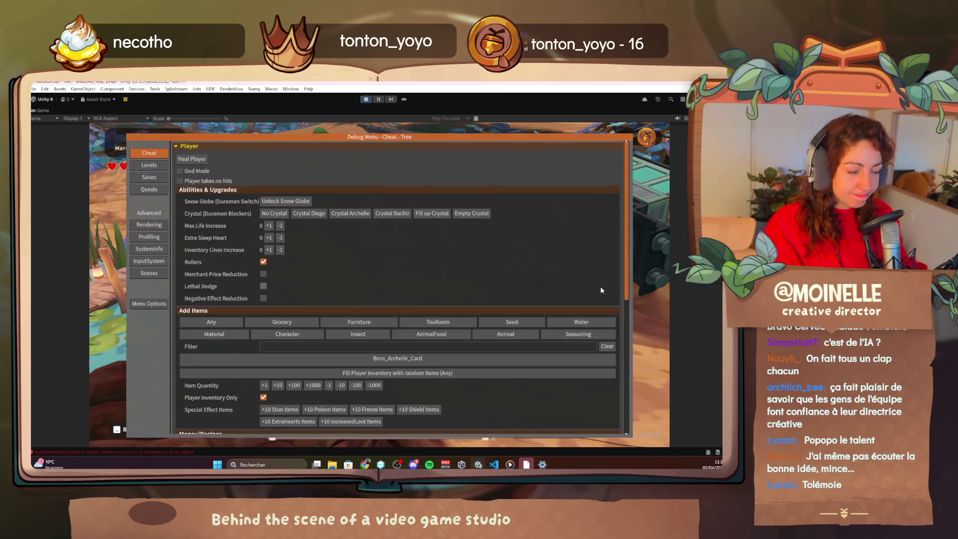
{"action": "left_click", "coordinate": [150, 190]}
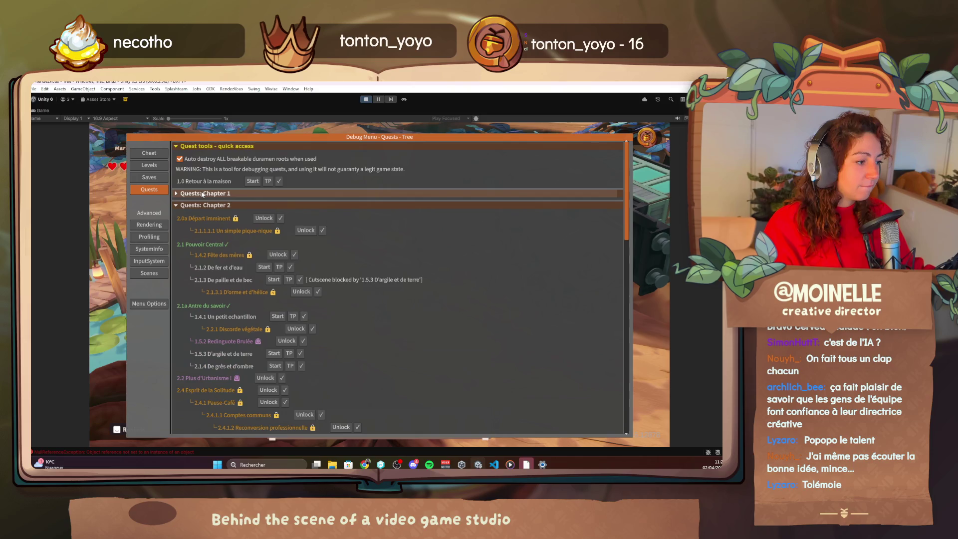
{"action": "key", "text": "F1"}
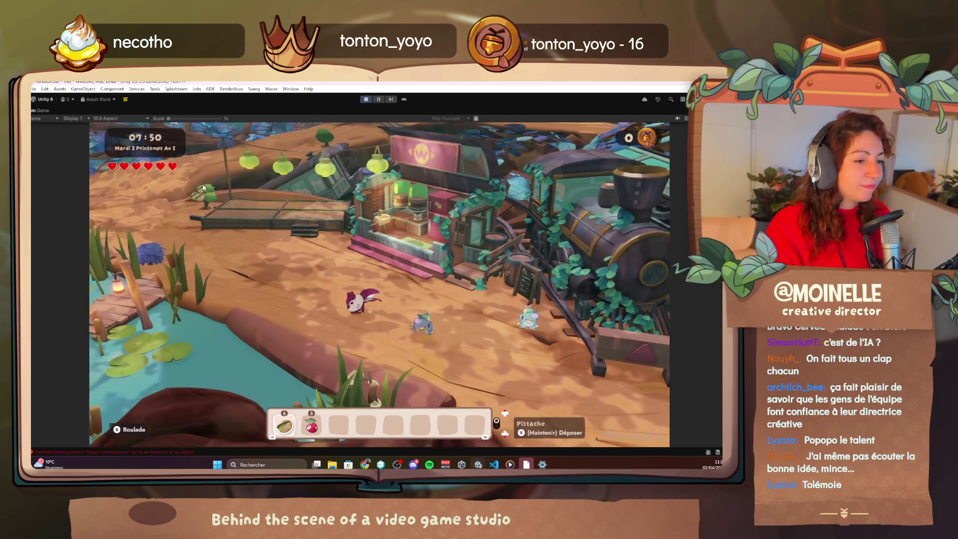
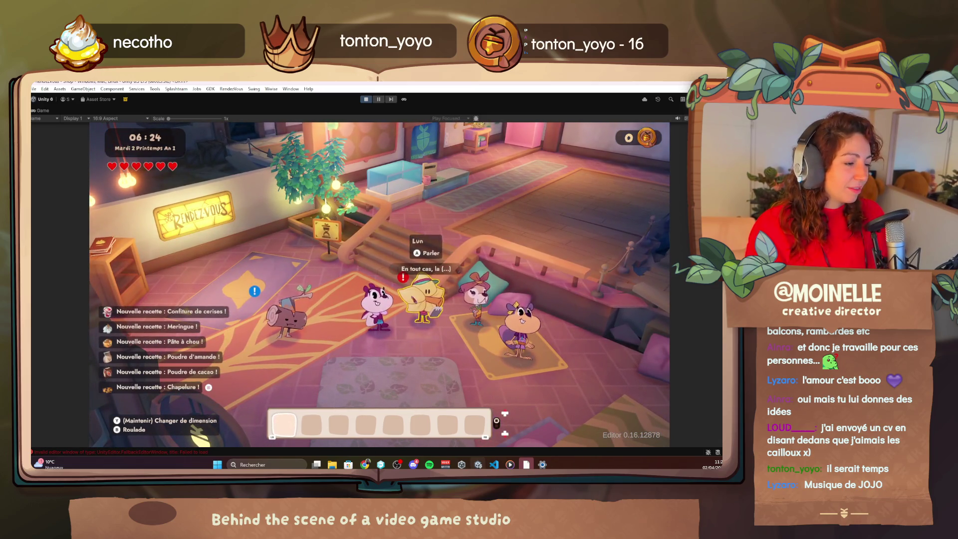
- Talk to Lun in the shop and advance to the line "Eh, mais c'est la petite alvouille !"
{"action": "key", "text": "e"}
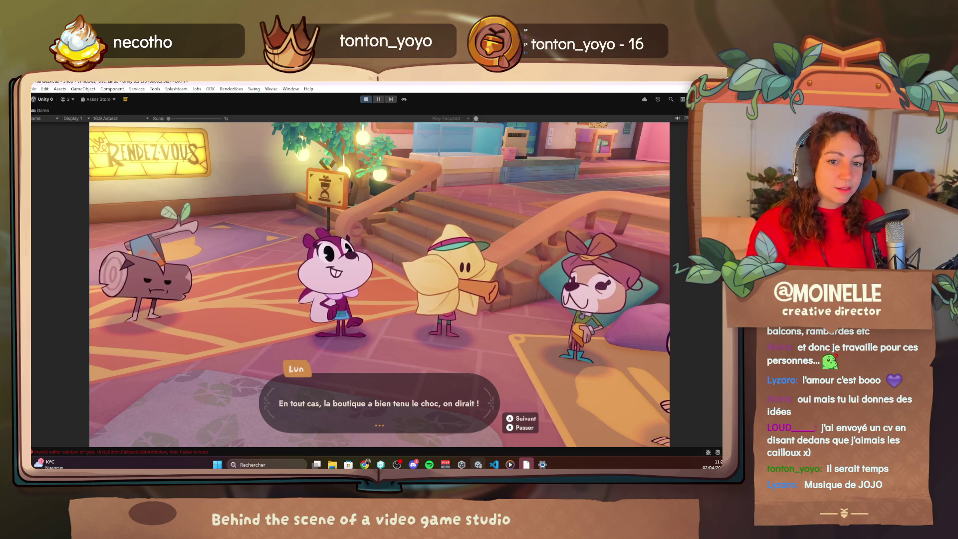
{"action": "key", "text": "e"}
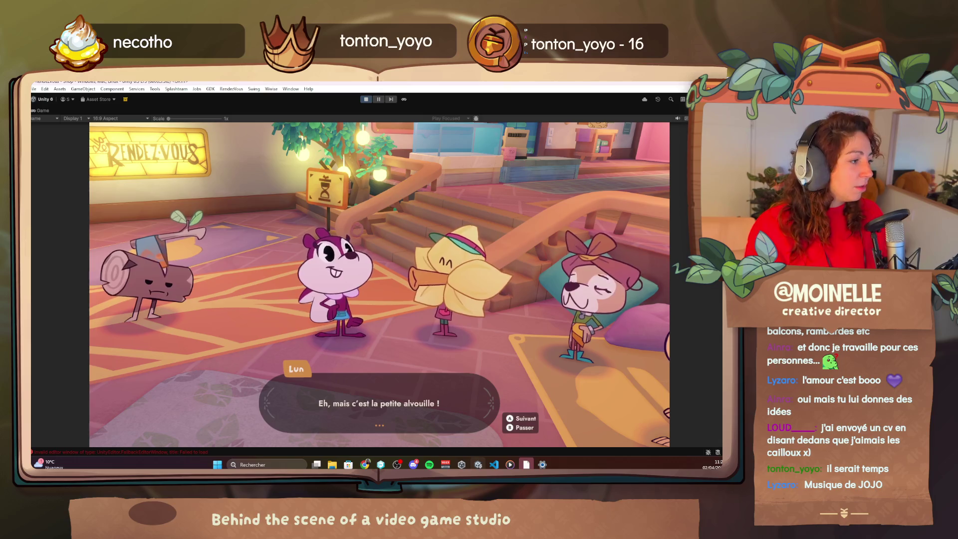
- Advance the dialogue through Alva's replies until she recognises Sofia with "SOFIA ?!"
{"action": "key", "text": "e"}
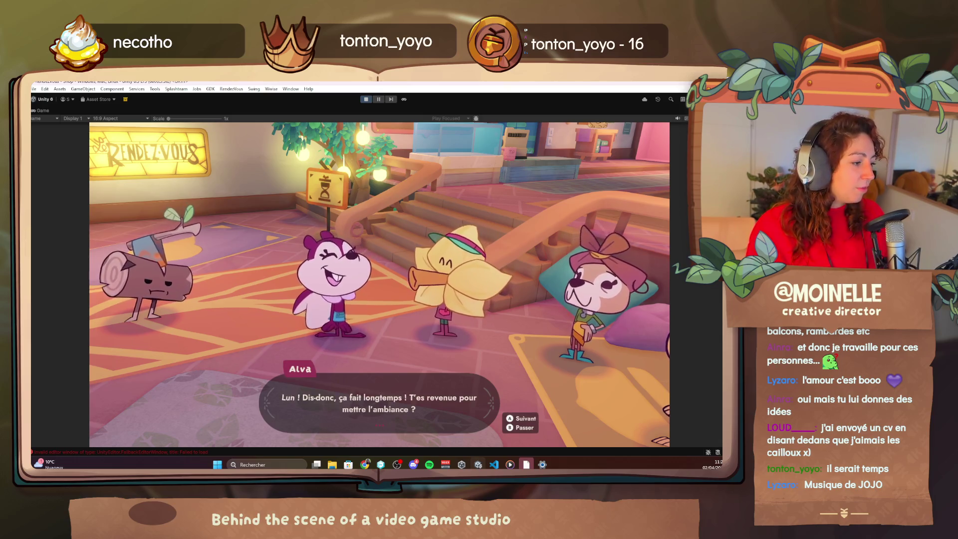
{"action": "key", "text": "e"}
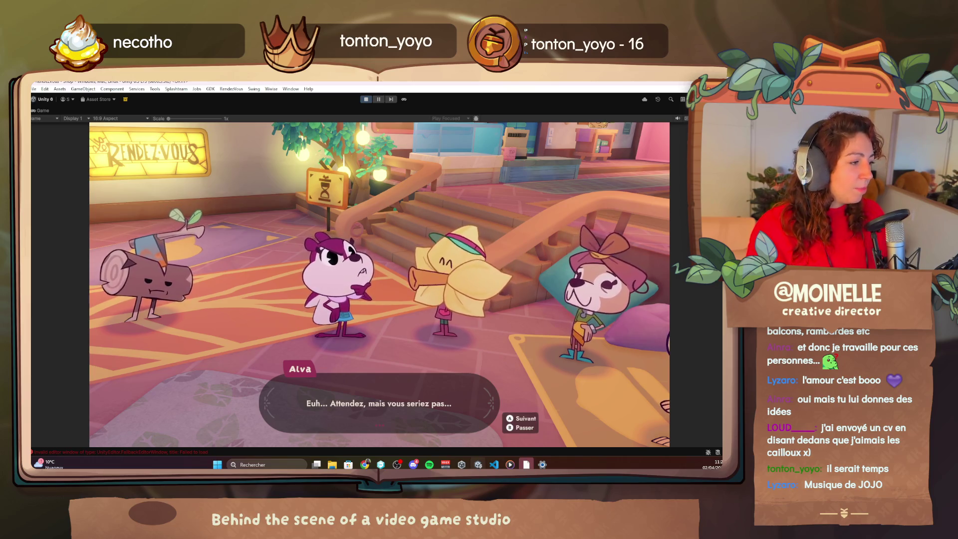
{"action": "key", "text": "e"}
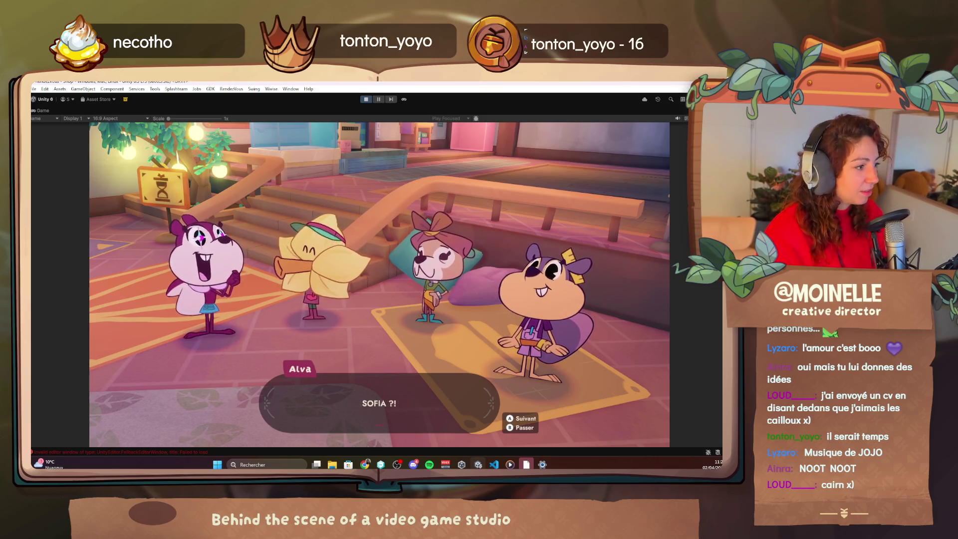
- Step through Sofia's reply and Alva's fan lines until Alva starts offering to build a house
{"action": "key", "text": "space"}
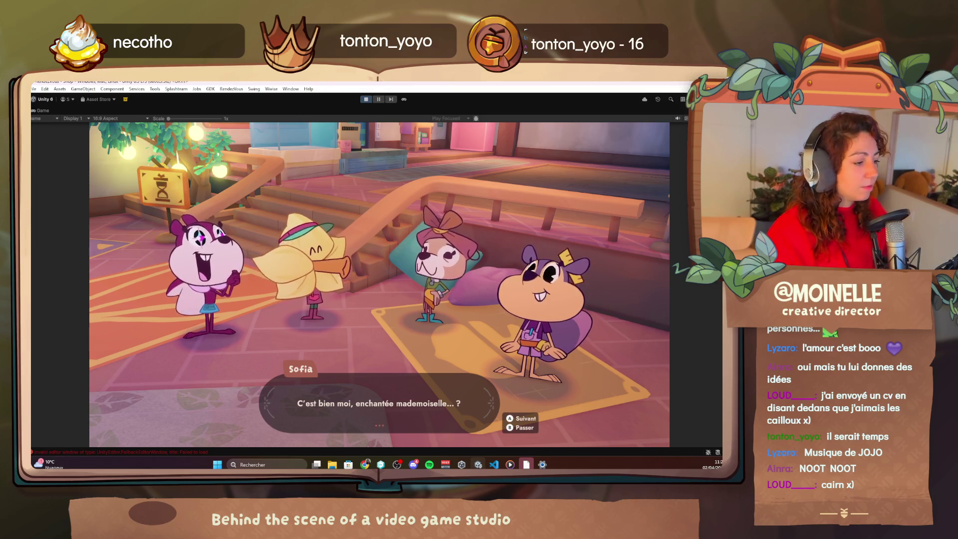
{"action": "key", "text": "space"}
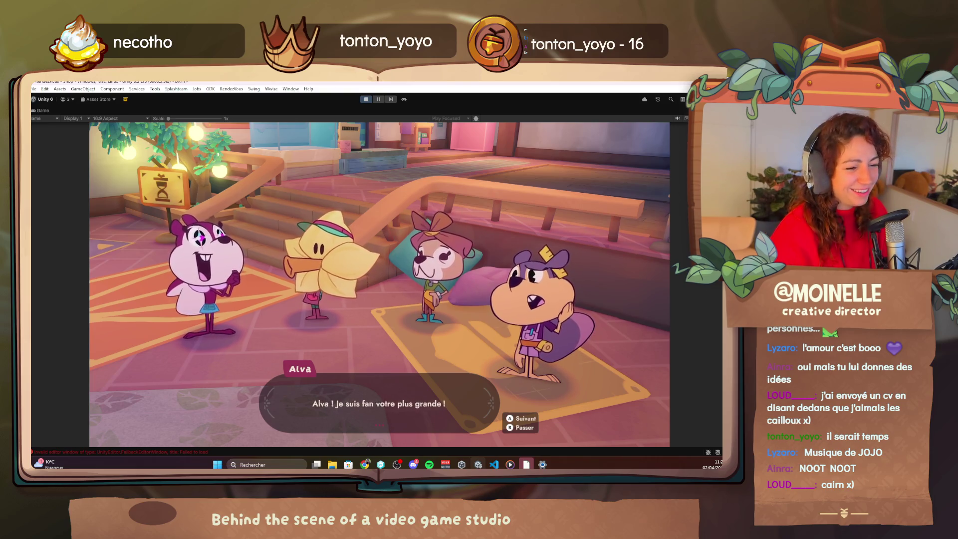
{"action": "key", "text": "space"}
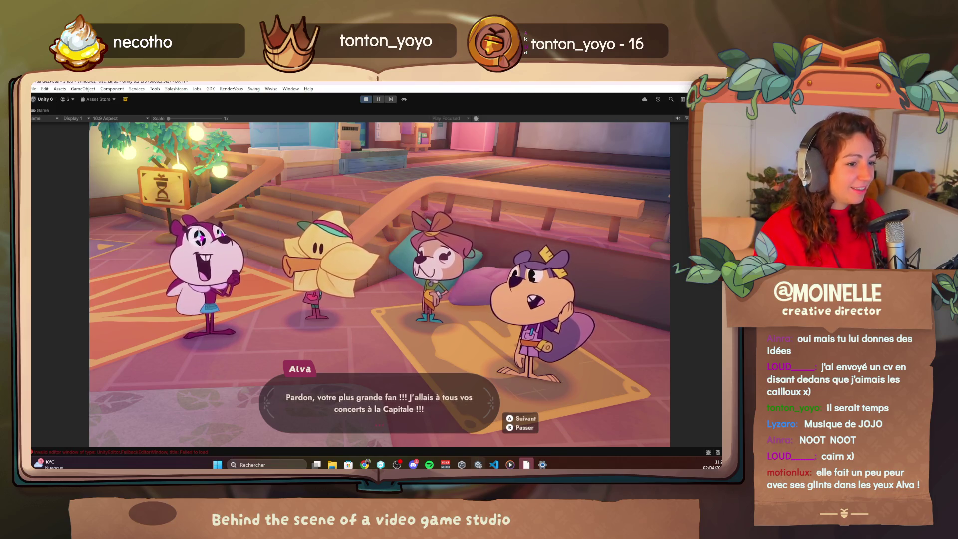
{"action": "key", "text": "space"}
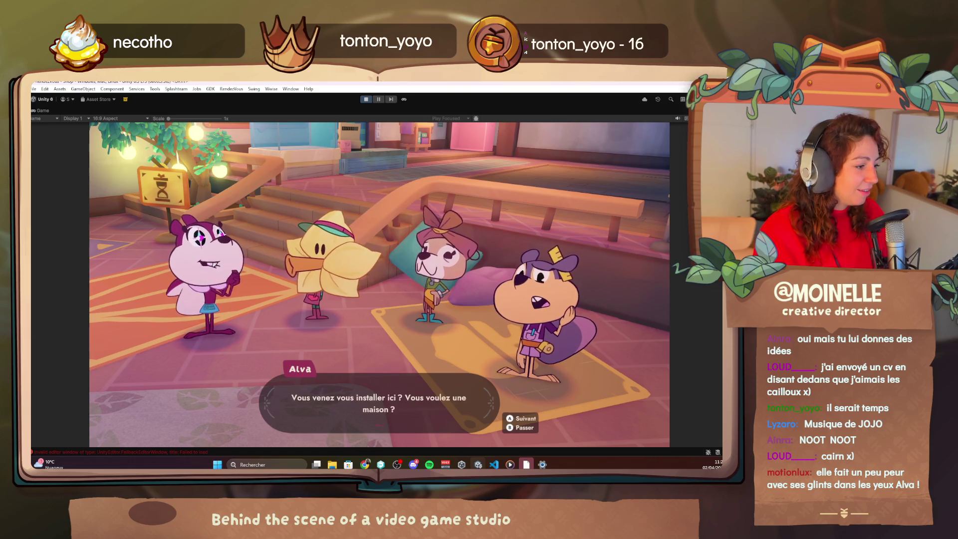
{"action": "key", "text": "space"}
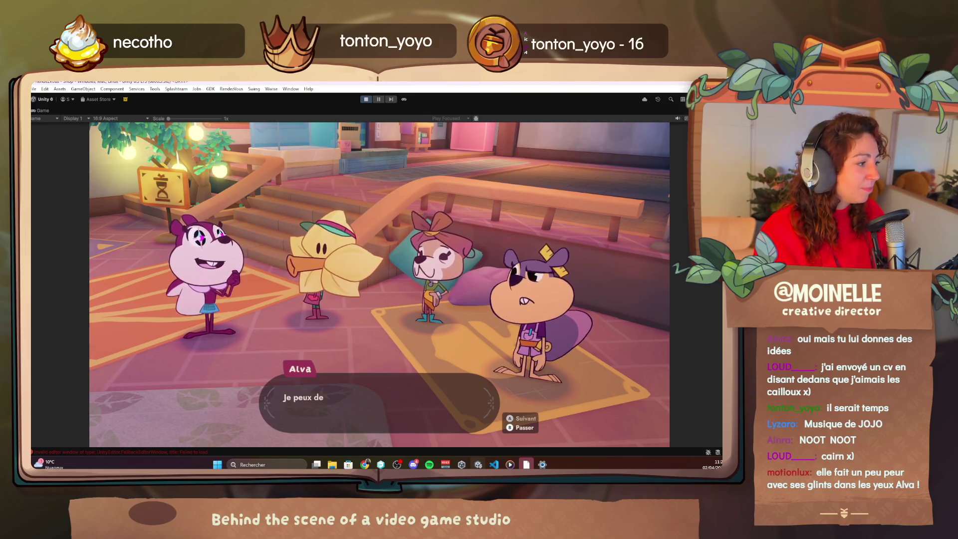